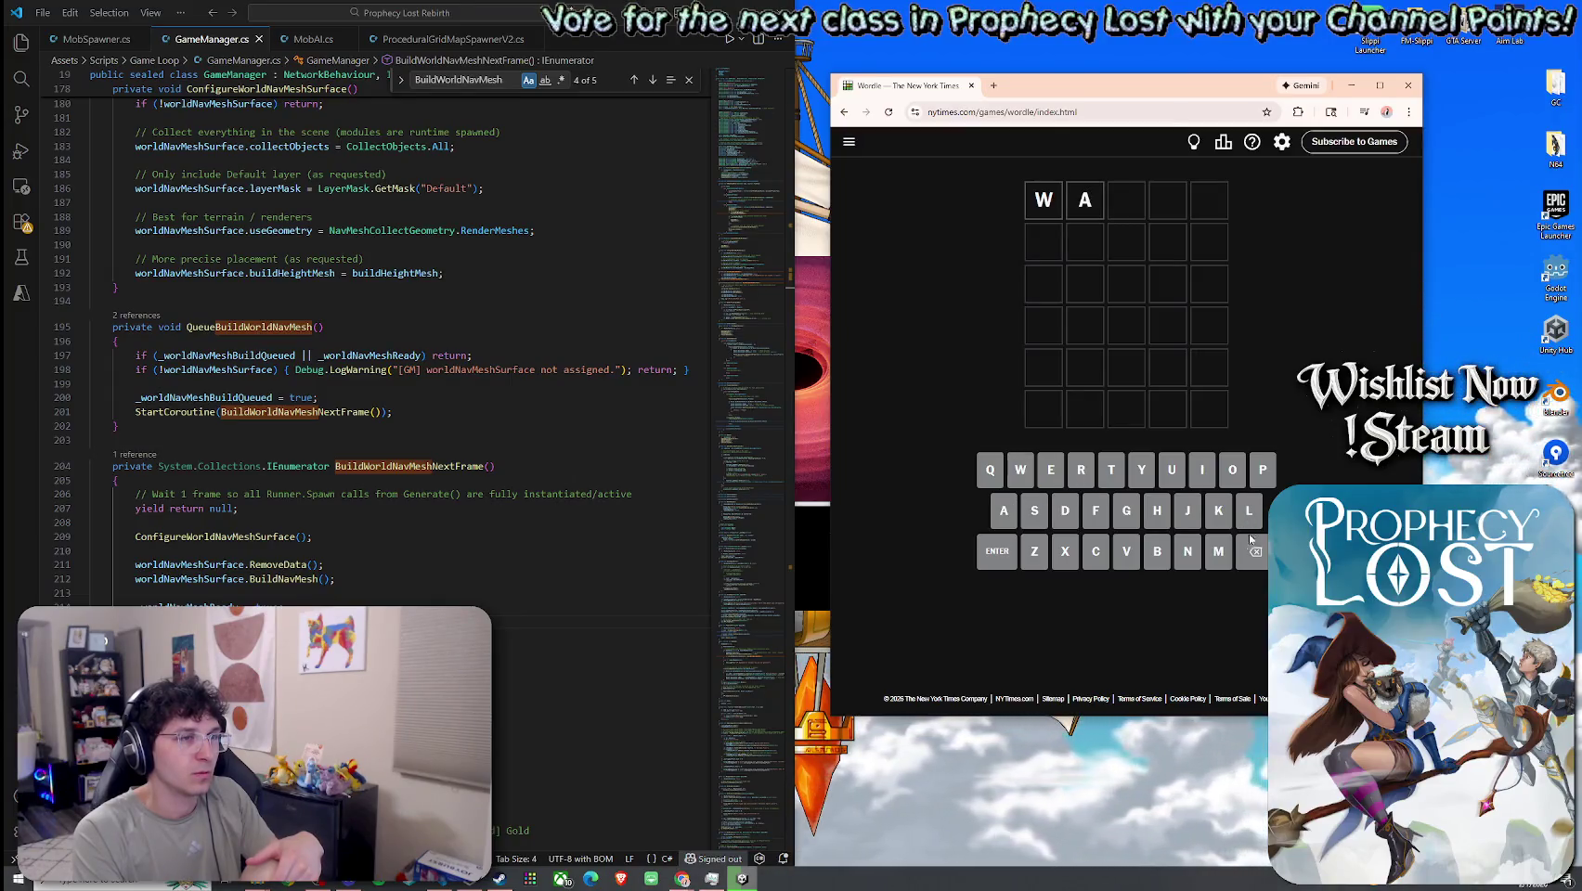
- Clear the stray letters and submit POACH as the first guess
{"action": "key", "text": "BackSpace"}
{"action": "key", "text": "BackSpace"}
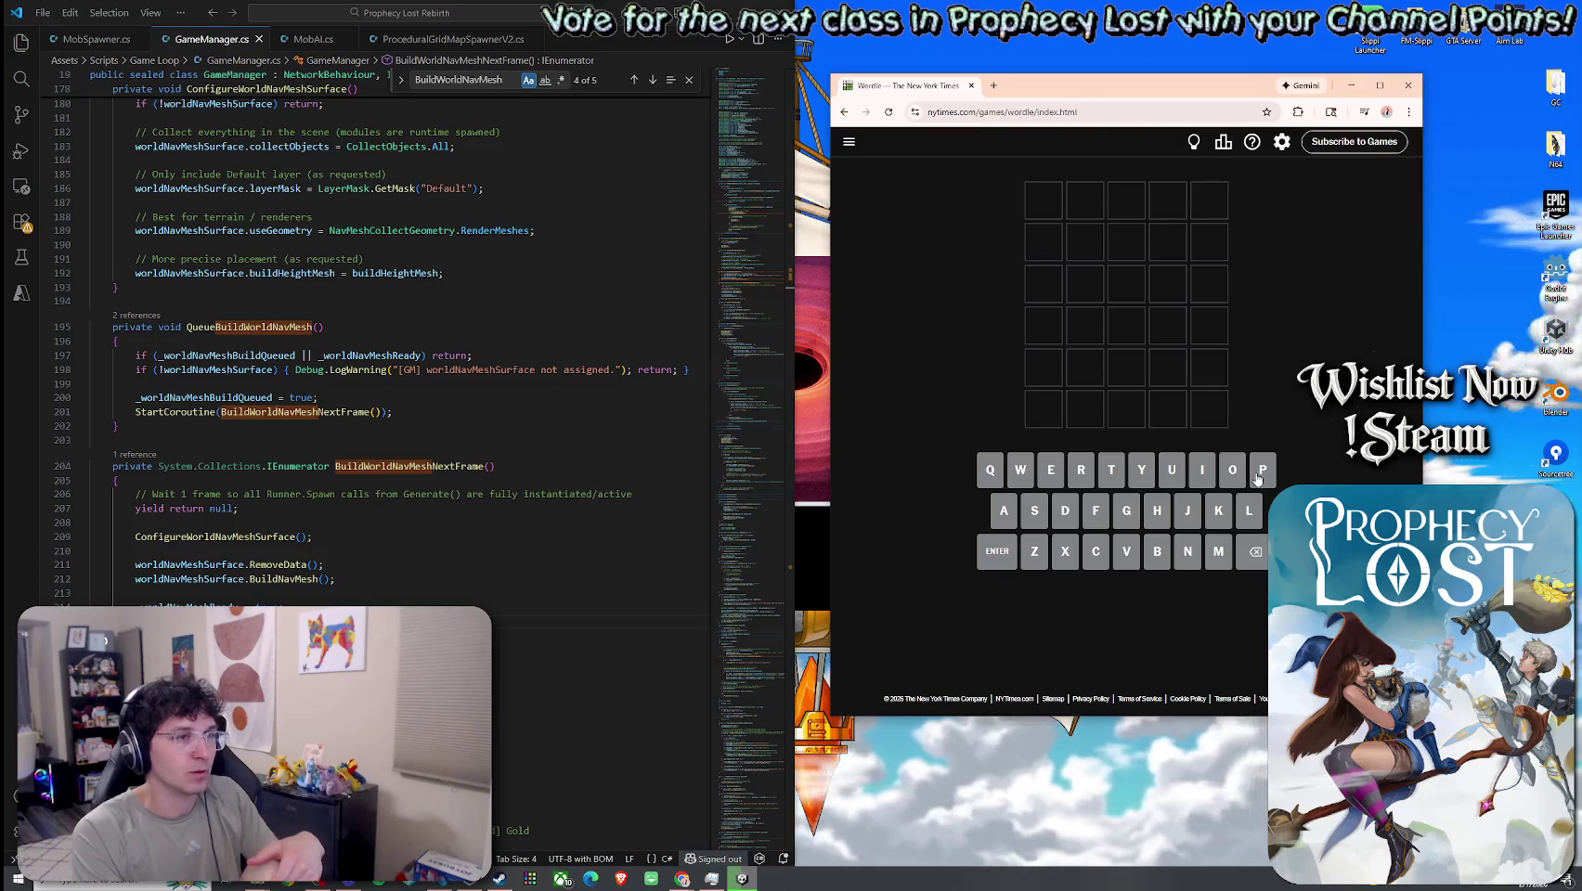
{"action": "type", "text": "poa"}
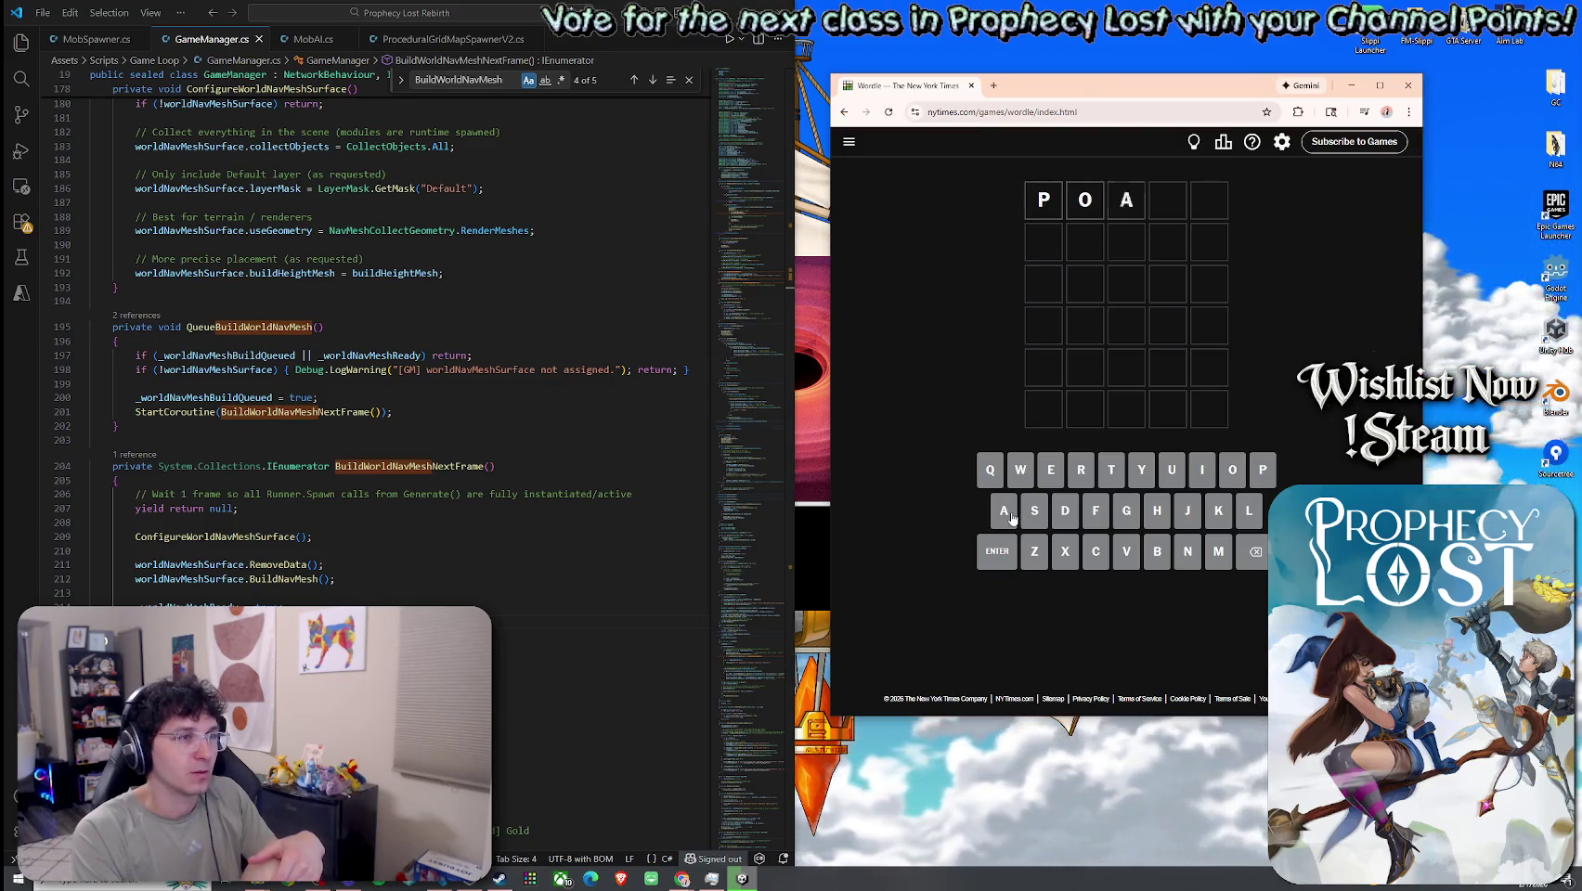
{"action": "type", "text": "ch"}
{"action": "left_click", "coordinate": [1001, 559]}
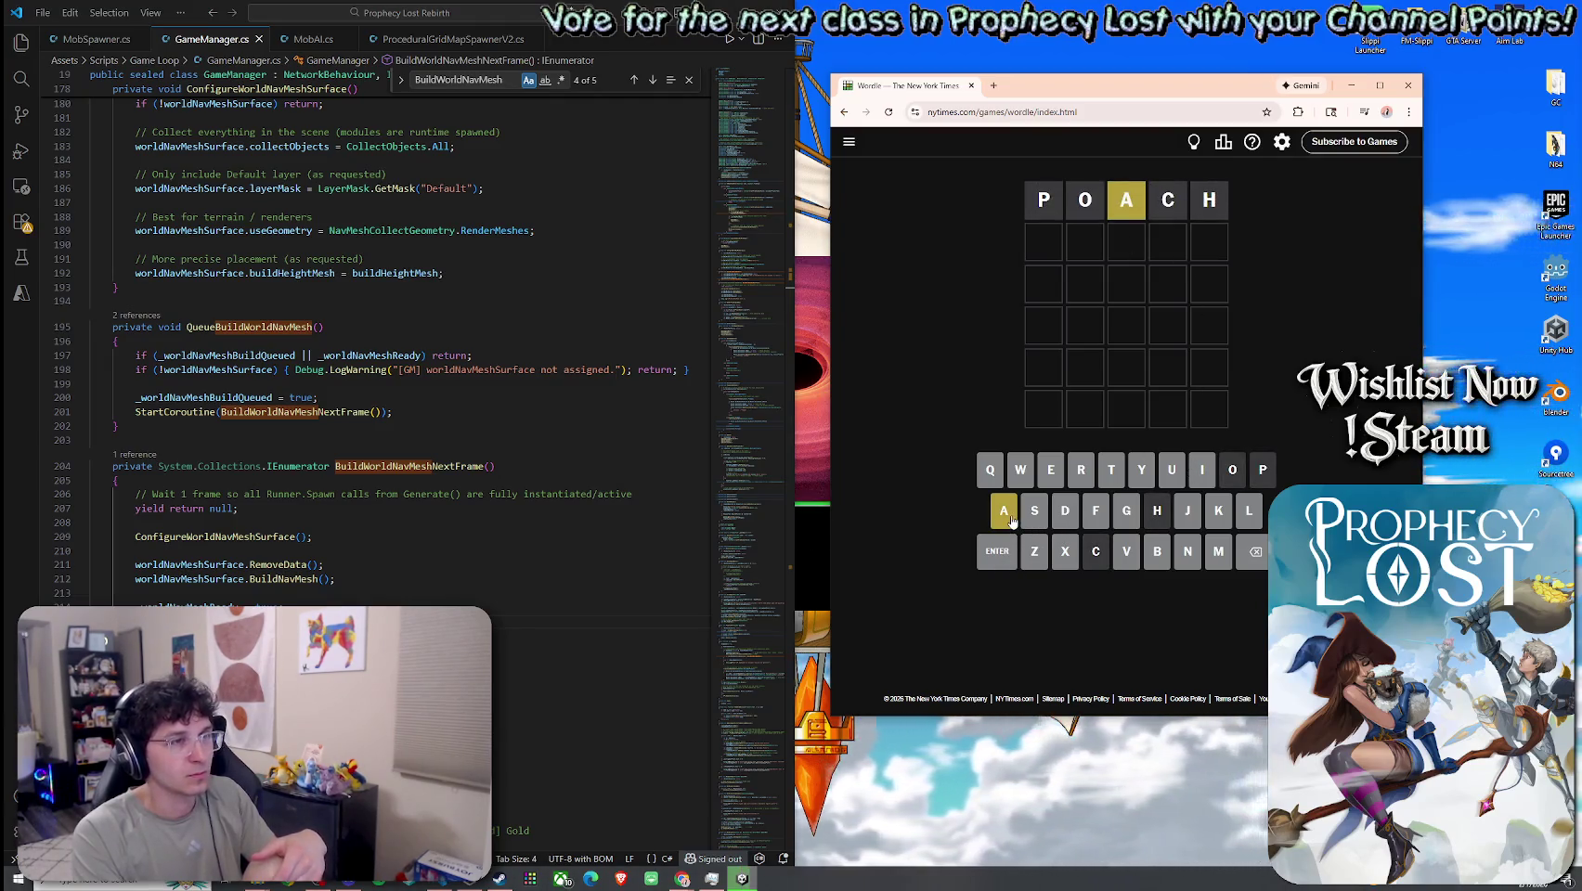
- Try LATE and LATTE in row two, then begin another word starting with LI
{"action": "type", "text": "a"}
{"action": "left_click", "coordinate": [1241, 554]}
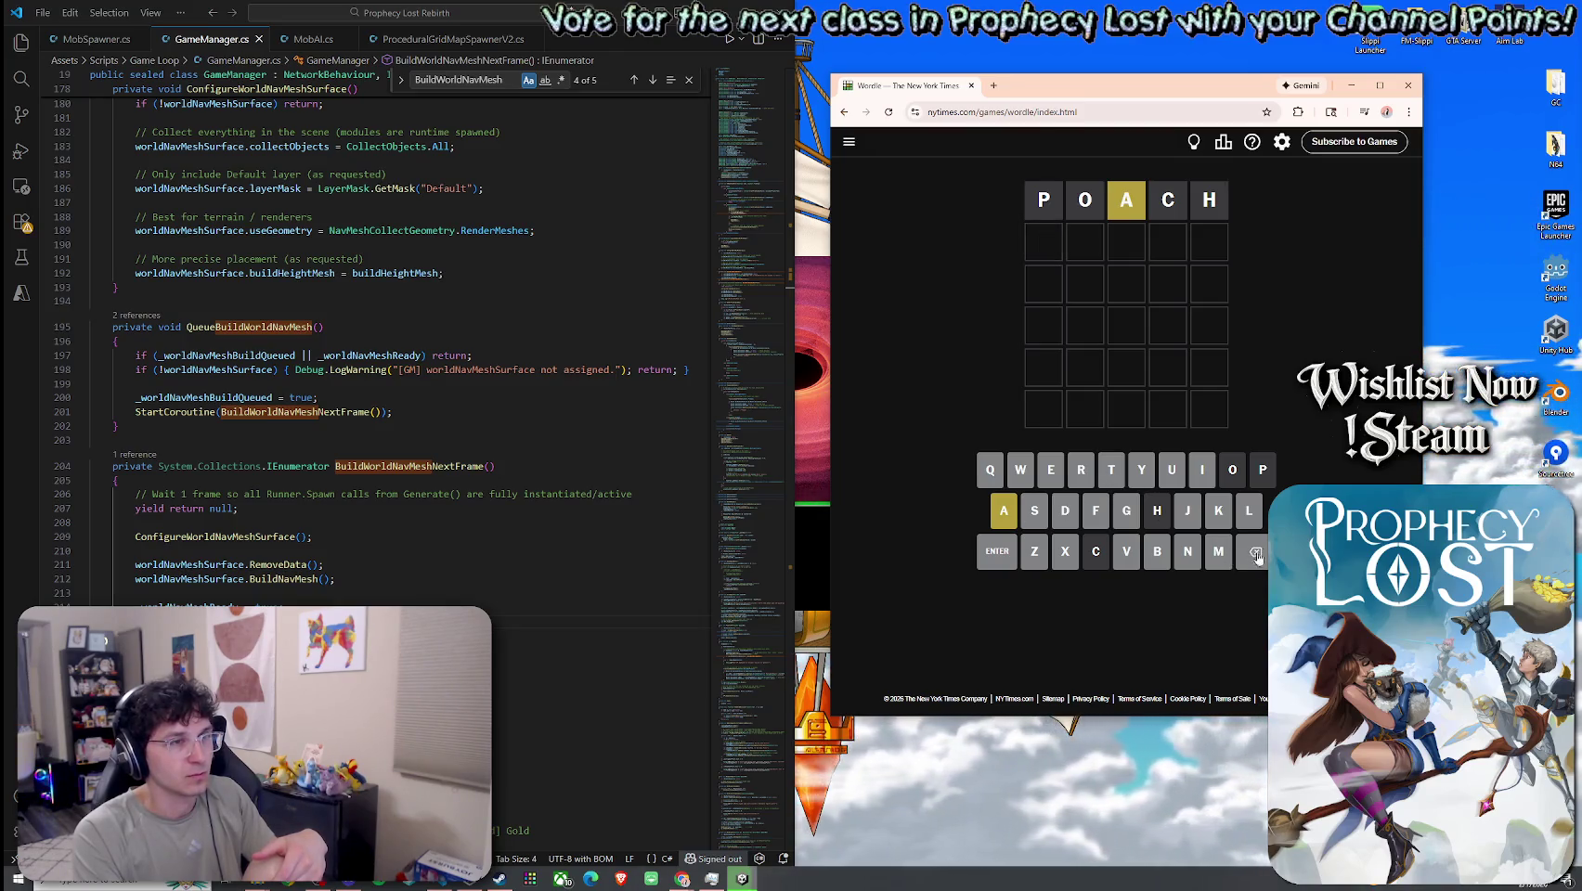
{"action": "left_click", "coordinate": [1249, 517]}
{"action": "left_click", "coordinate": [1007, 517]}
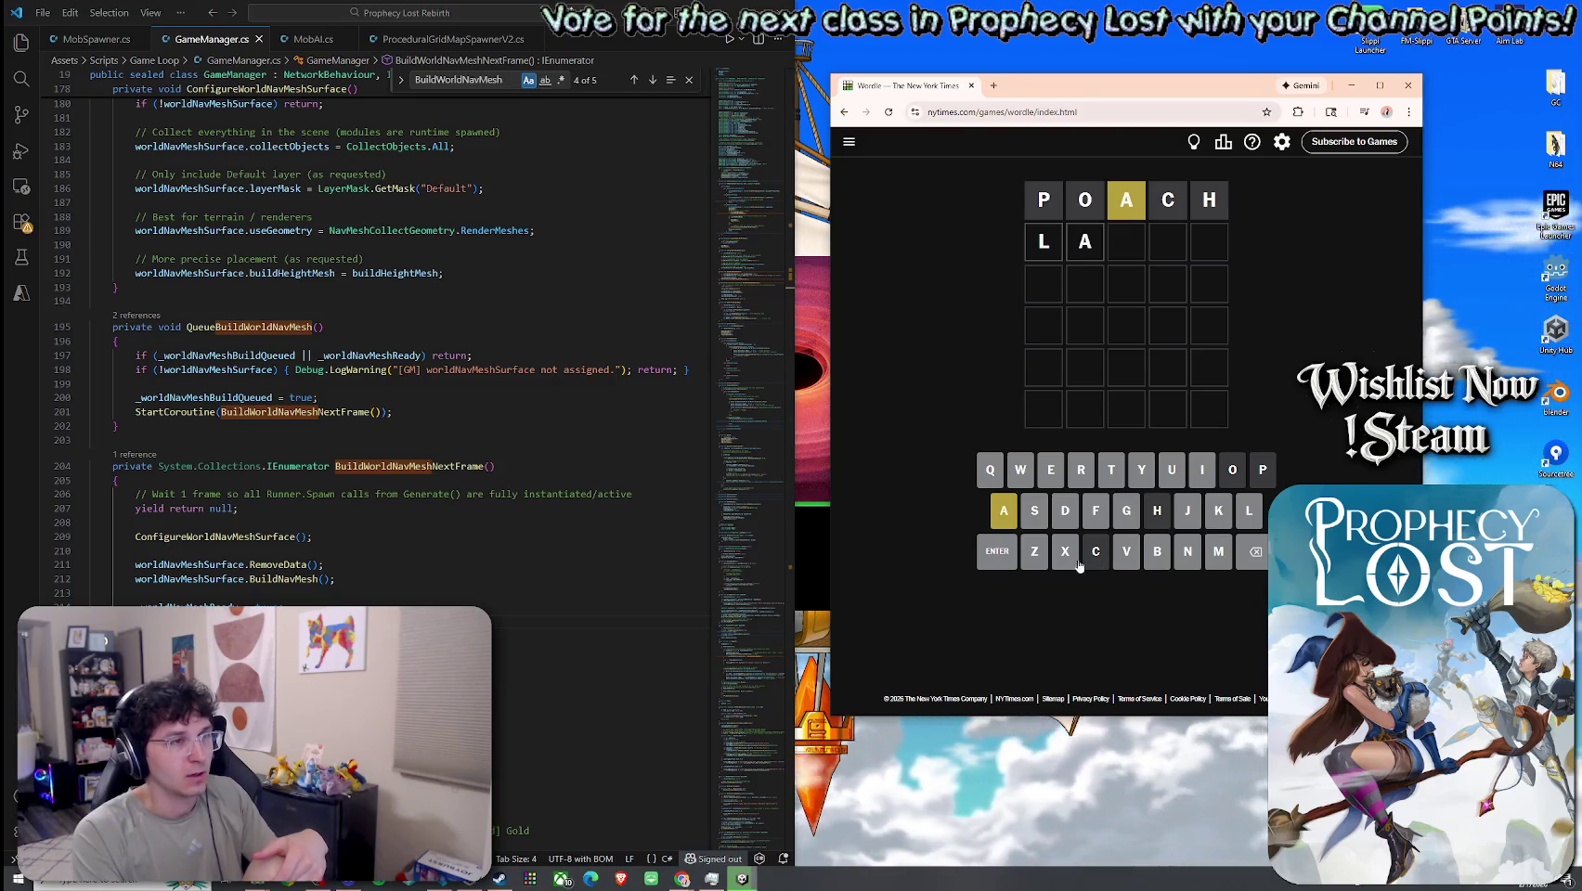
{"action": "left_click", "coordinate": [1109, 481]}
{"action": "left_click", "coordinate": [1059, 479]}
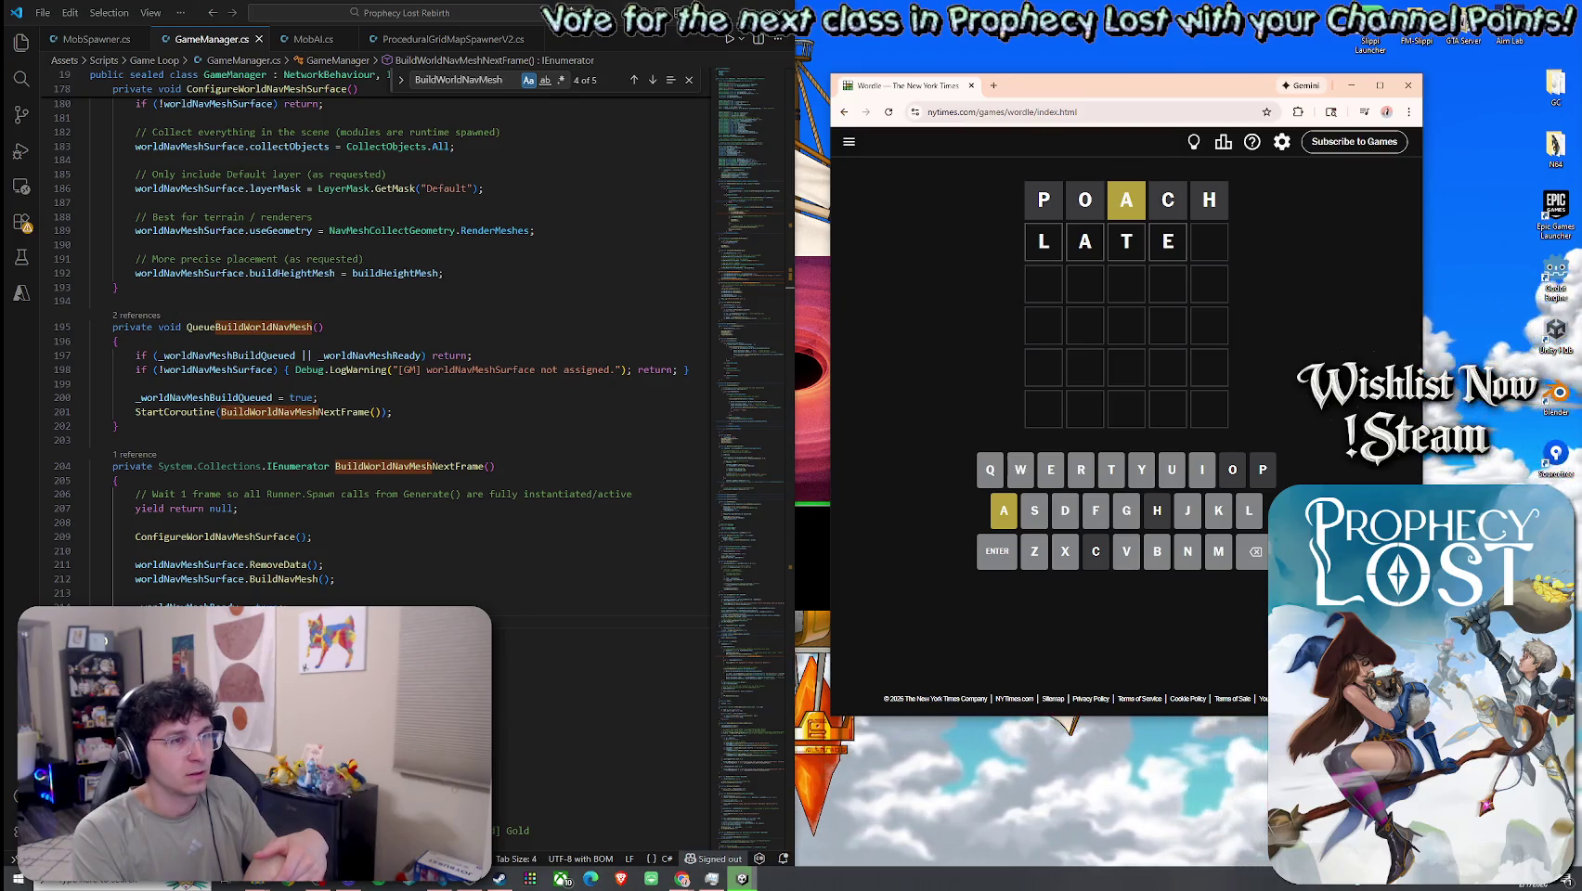
{"action": "key", "text": "BackSpace"}
{"action": "left_click", "coordinate": [1111, 479]}
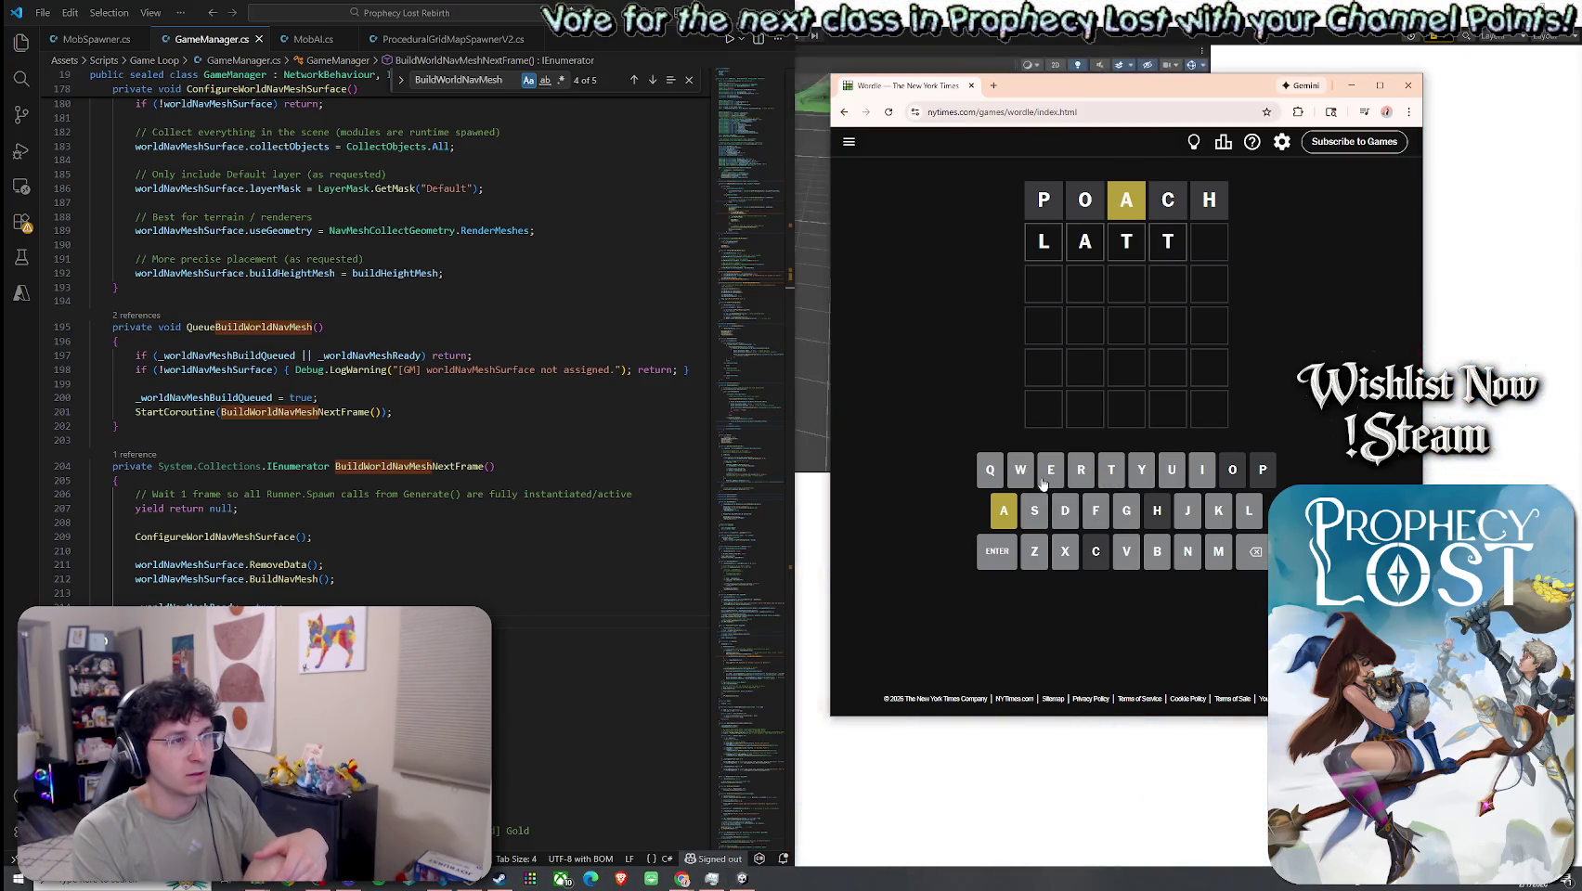
{"action": "type", "text": "e"}
{"action": "key", "text": "BackSpace"}
{"action": "key", "text": "BackSpace"}
{"action": "key", "text": "BackSpace"}
{"action": "left_click", "coordinate": [1239, 523]}
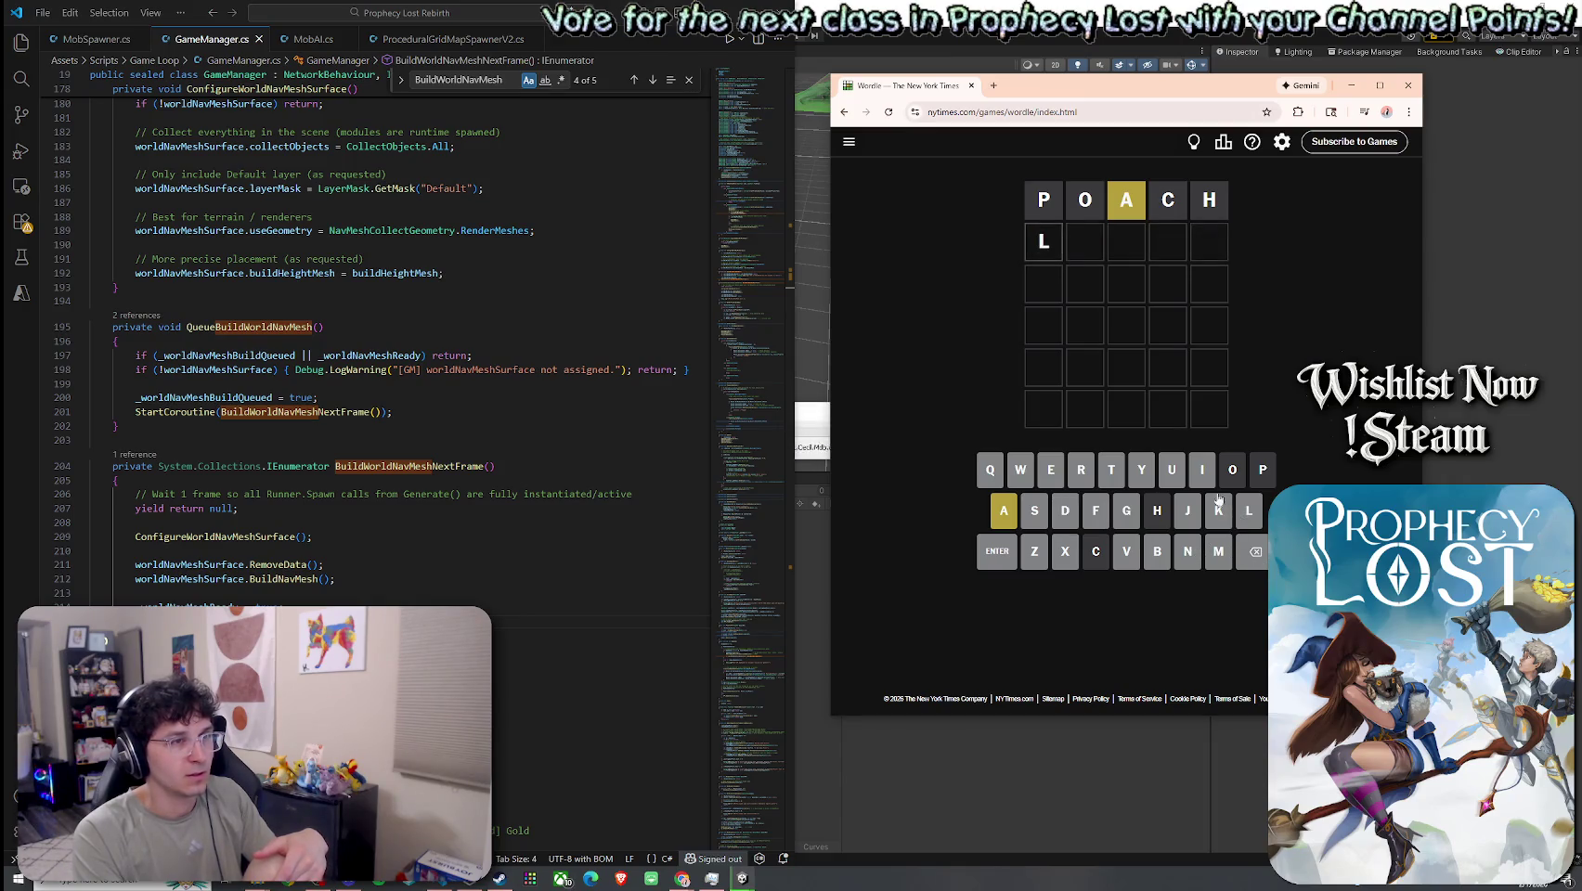
{"action": "left_click", "coordinate": [1199, 482]}
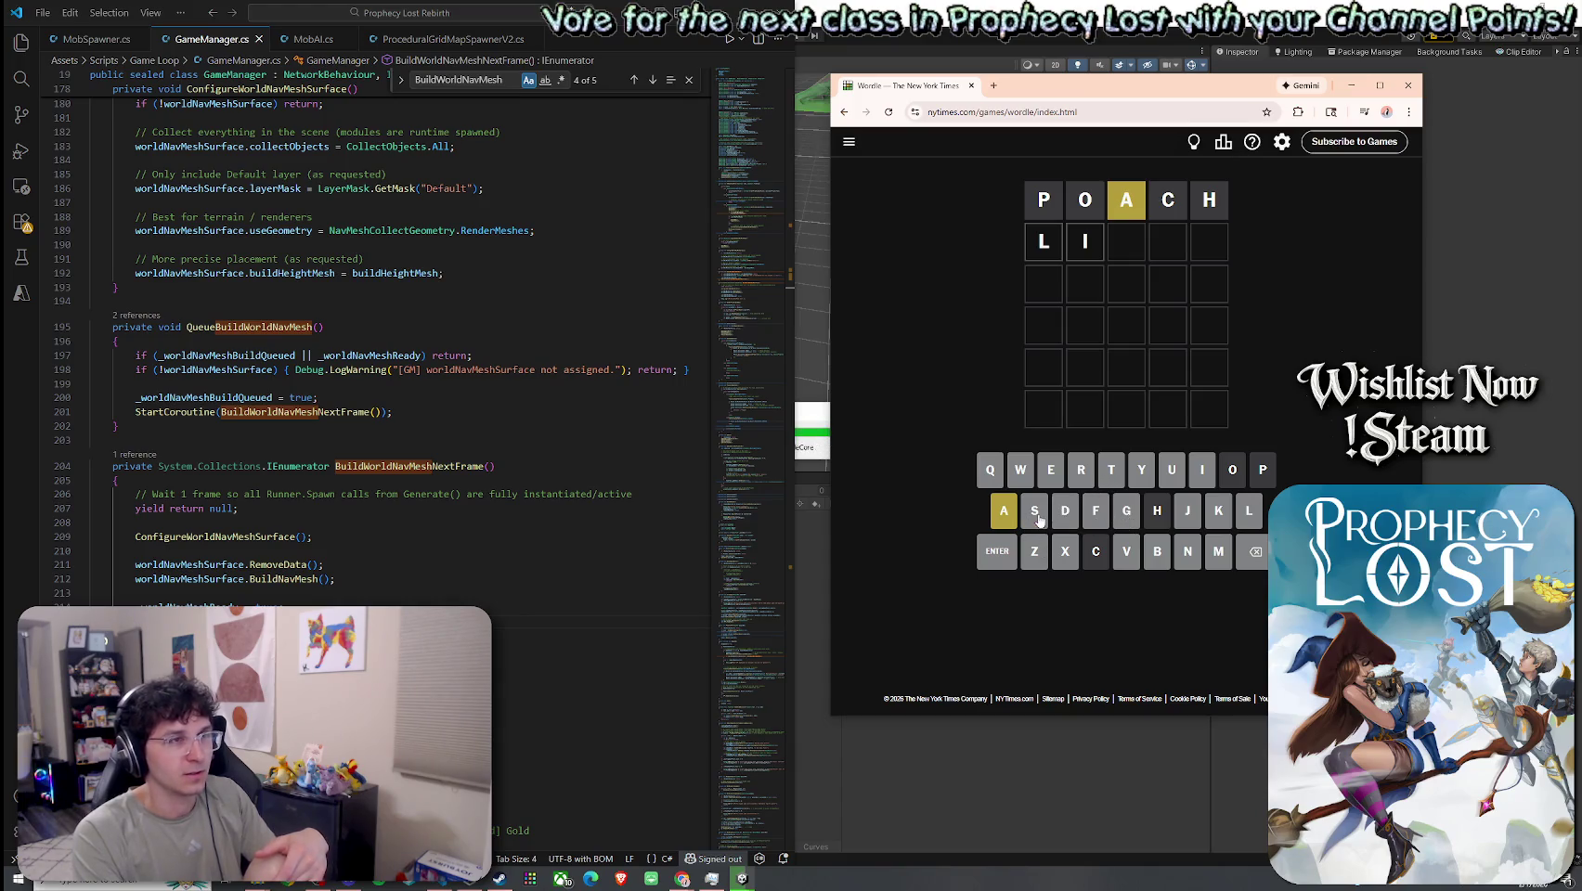
- Clear row two, spell ARTSY and submit it as the second guess
{"action": "left_click", "coordinate": [1252, 562]}
{"action": "left_click", "coordinate": [1252, 561]}
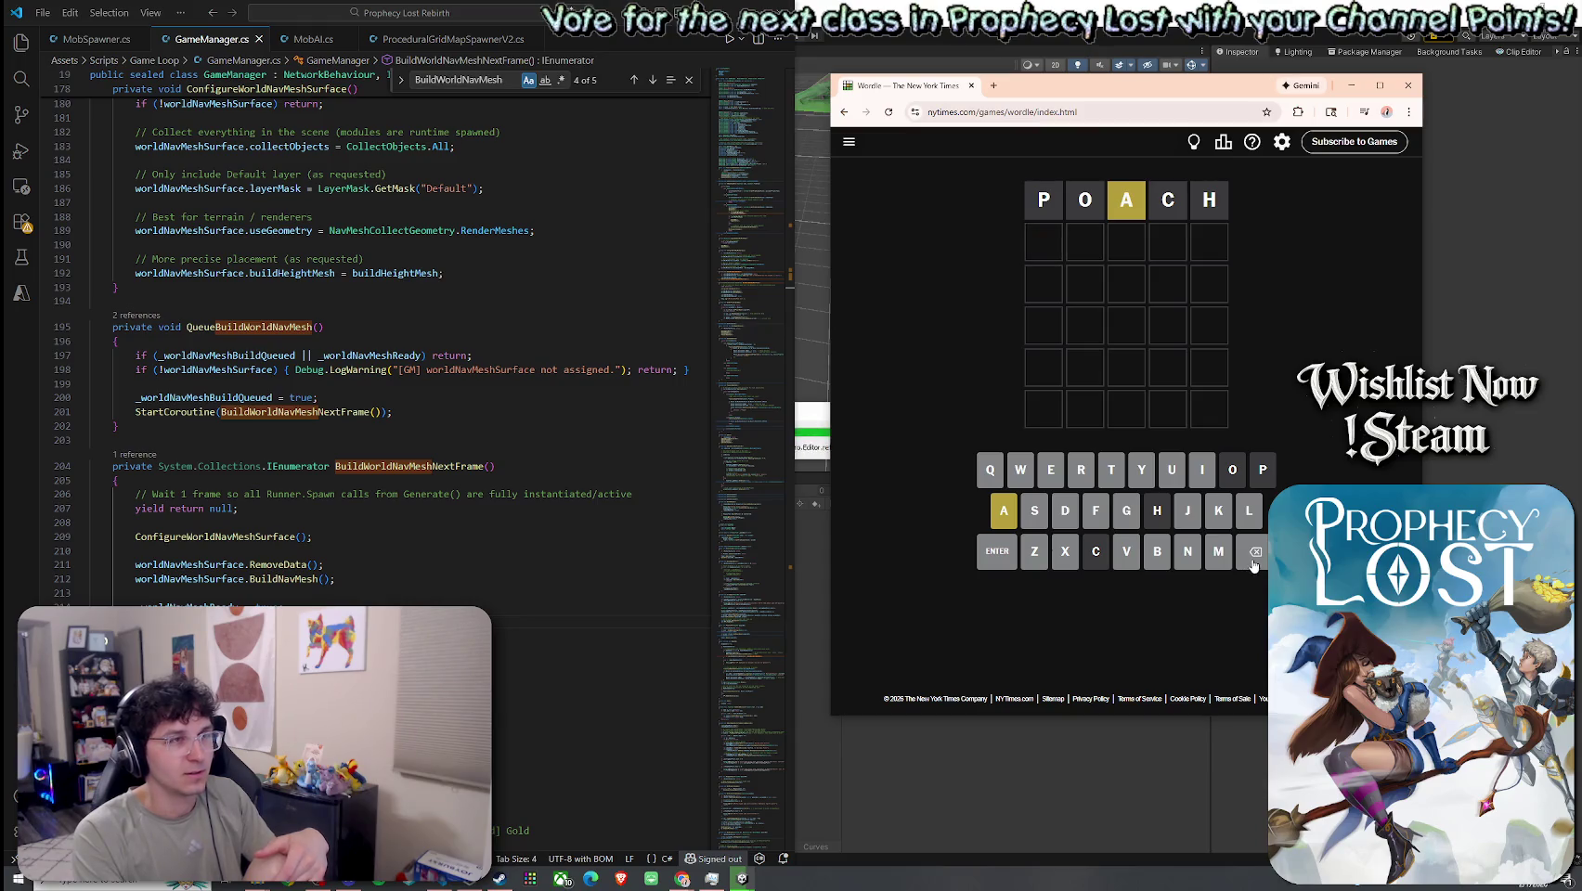
{"action": "left_click", "coordinate": [1004, 516]}
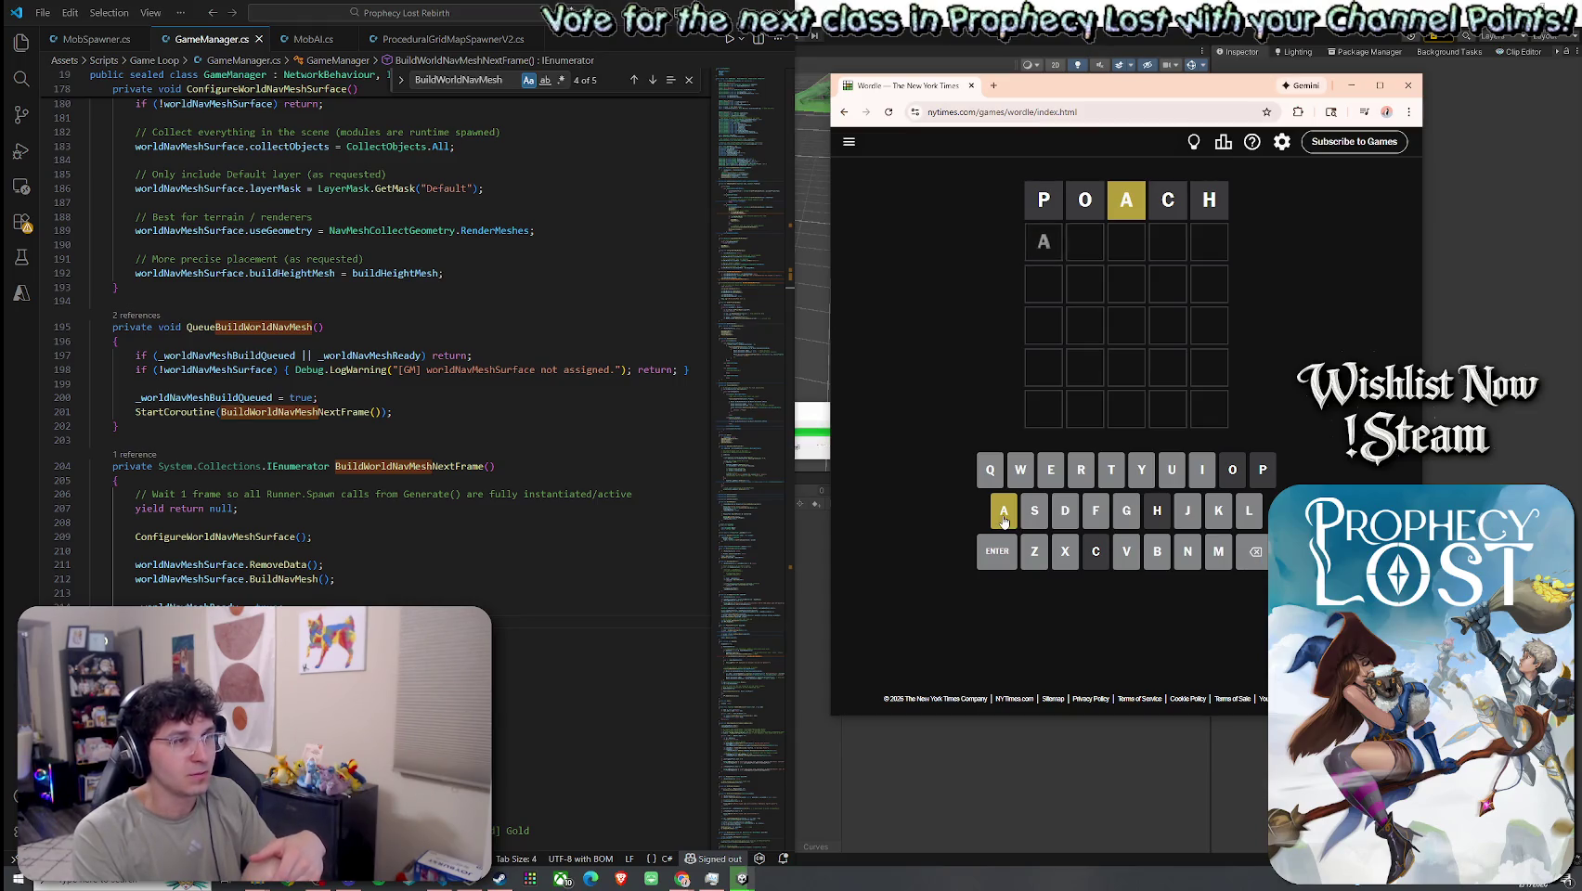
{"action": "left_click", "coordinate": [1067, 520]}
{"action": "left_click", "coordinate": [1053, 479]}
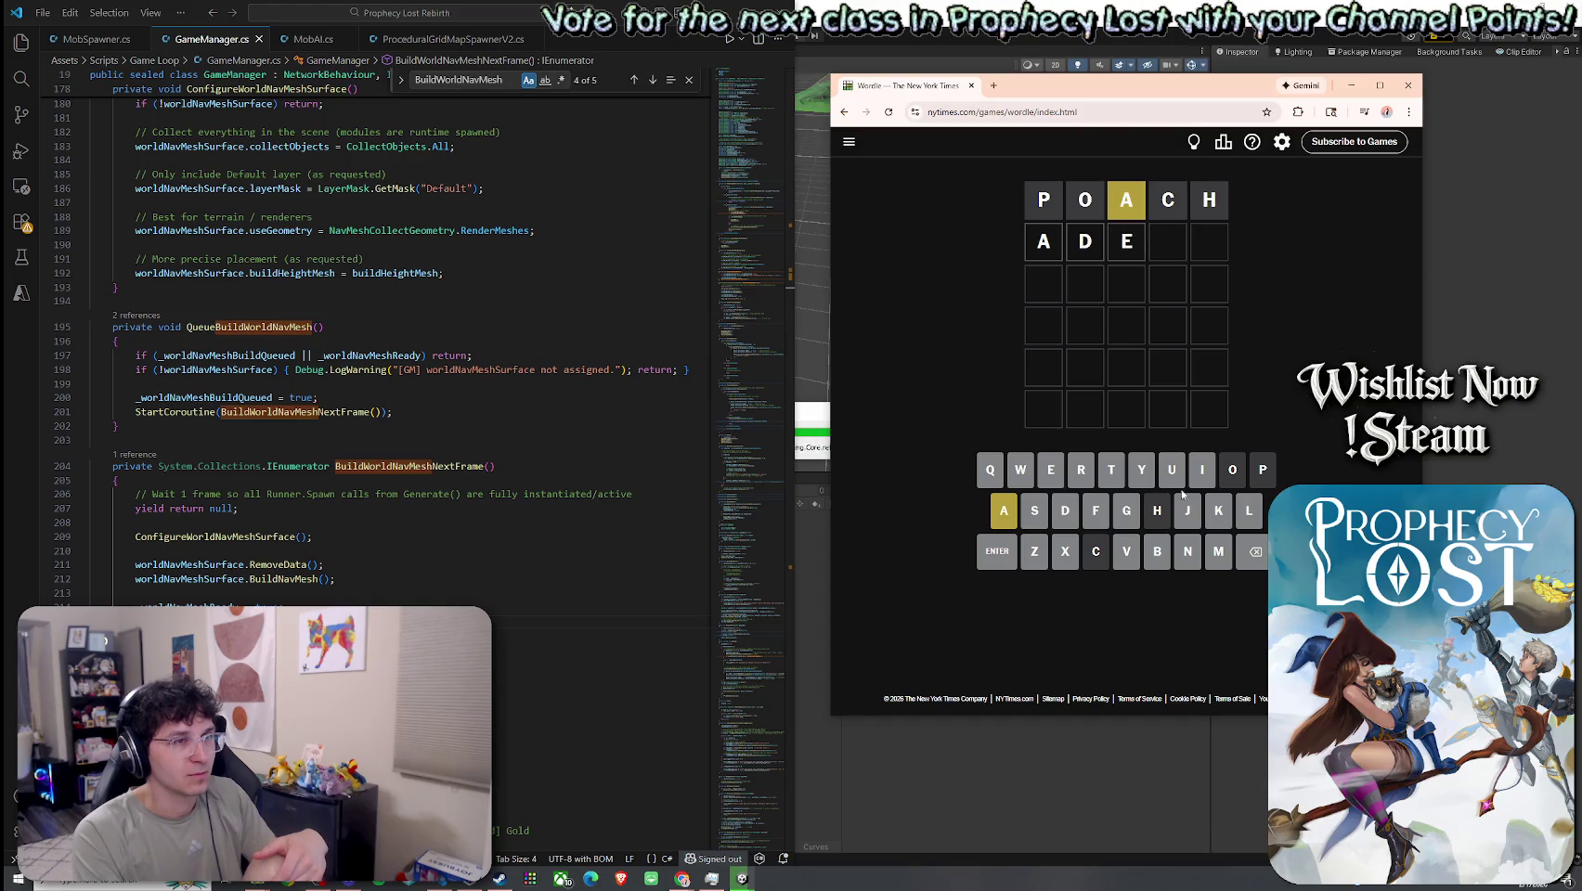
{"action": "left_click", "coordinate": [1256, 554]}
{"action": "left_click", "coordinate": [1255, 553]}
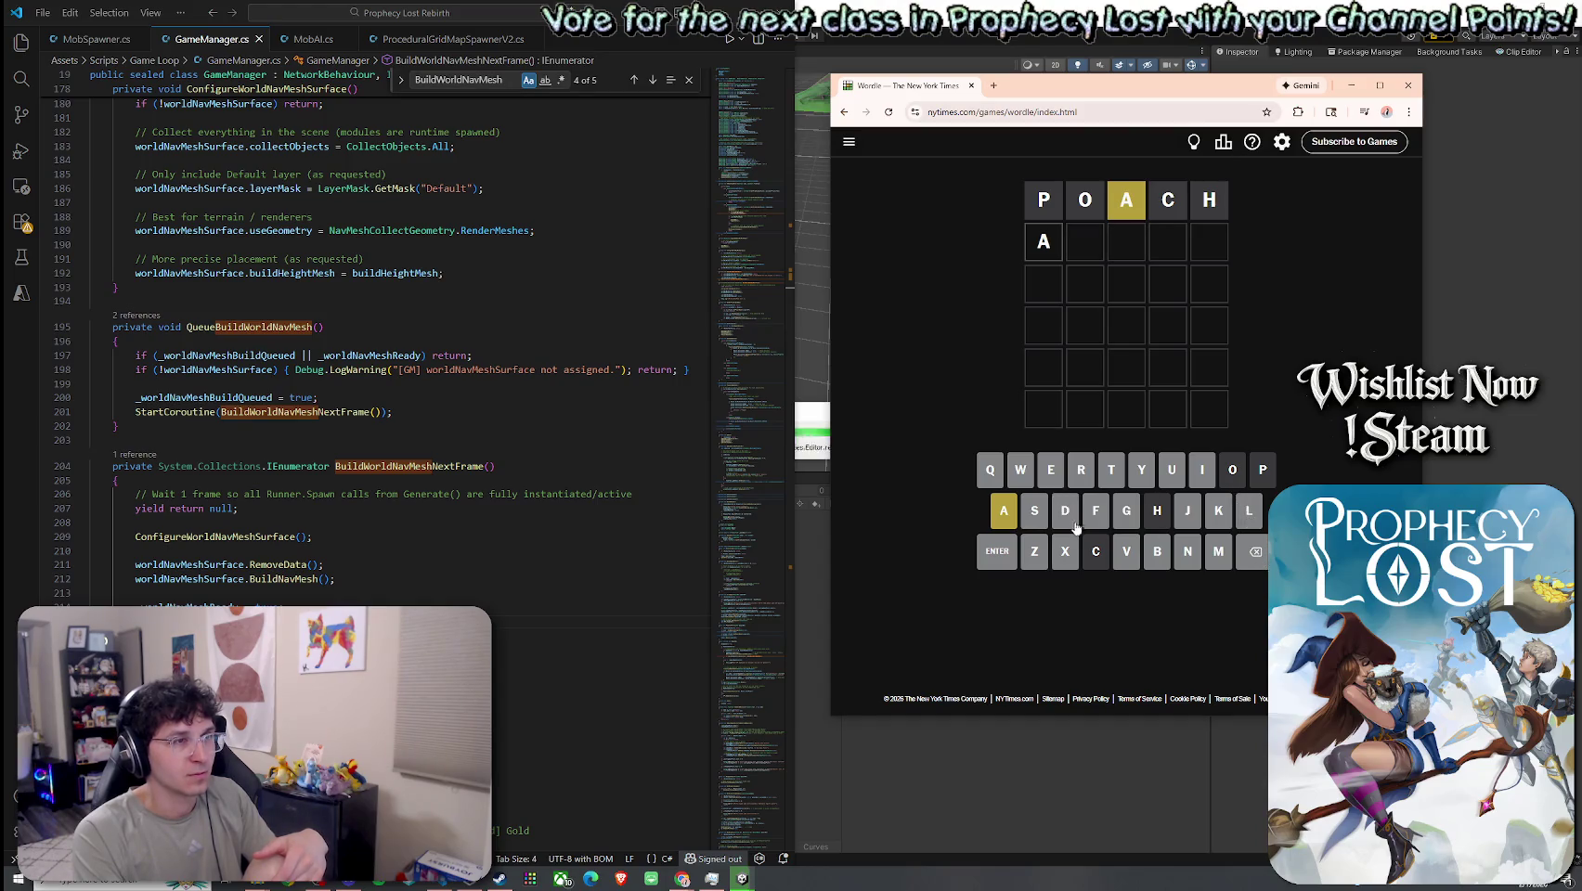
{"action": "left_click", "coordinate": [1110, 478]}
{"action": "left_click", "coordinate": [1255, 551]}
{"action": "left_click", "coordinate": [1079, 473]}
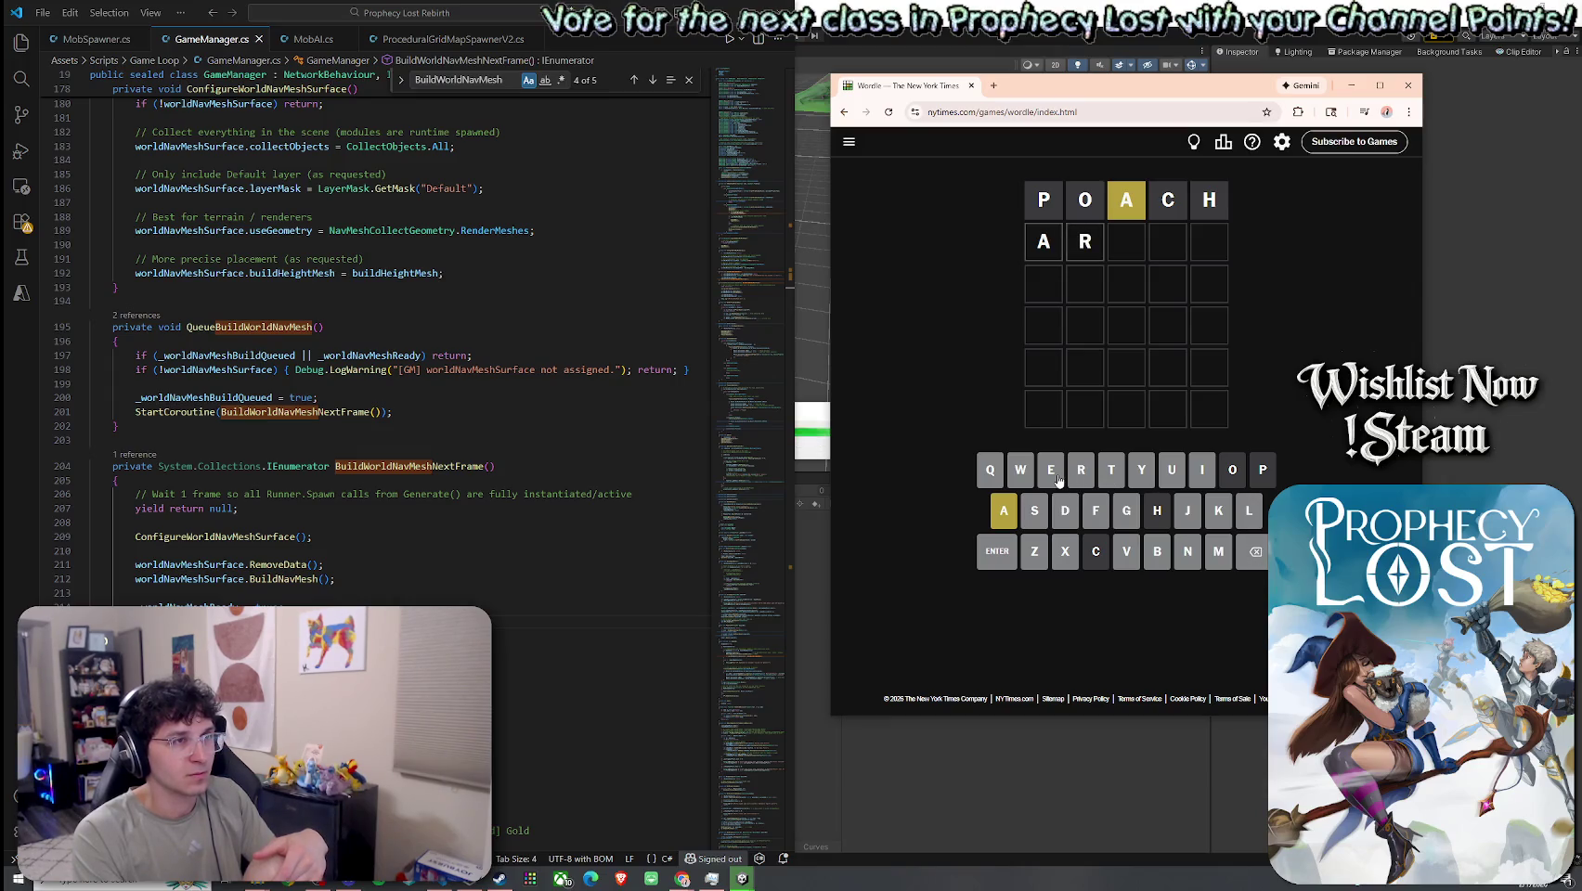
{"action": "left_click", "coordinate": [1111, 472]}
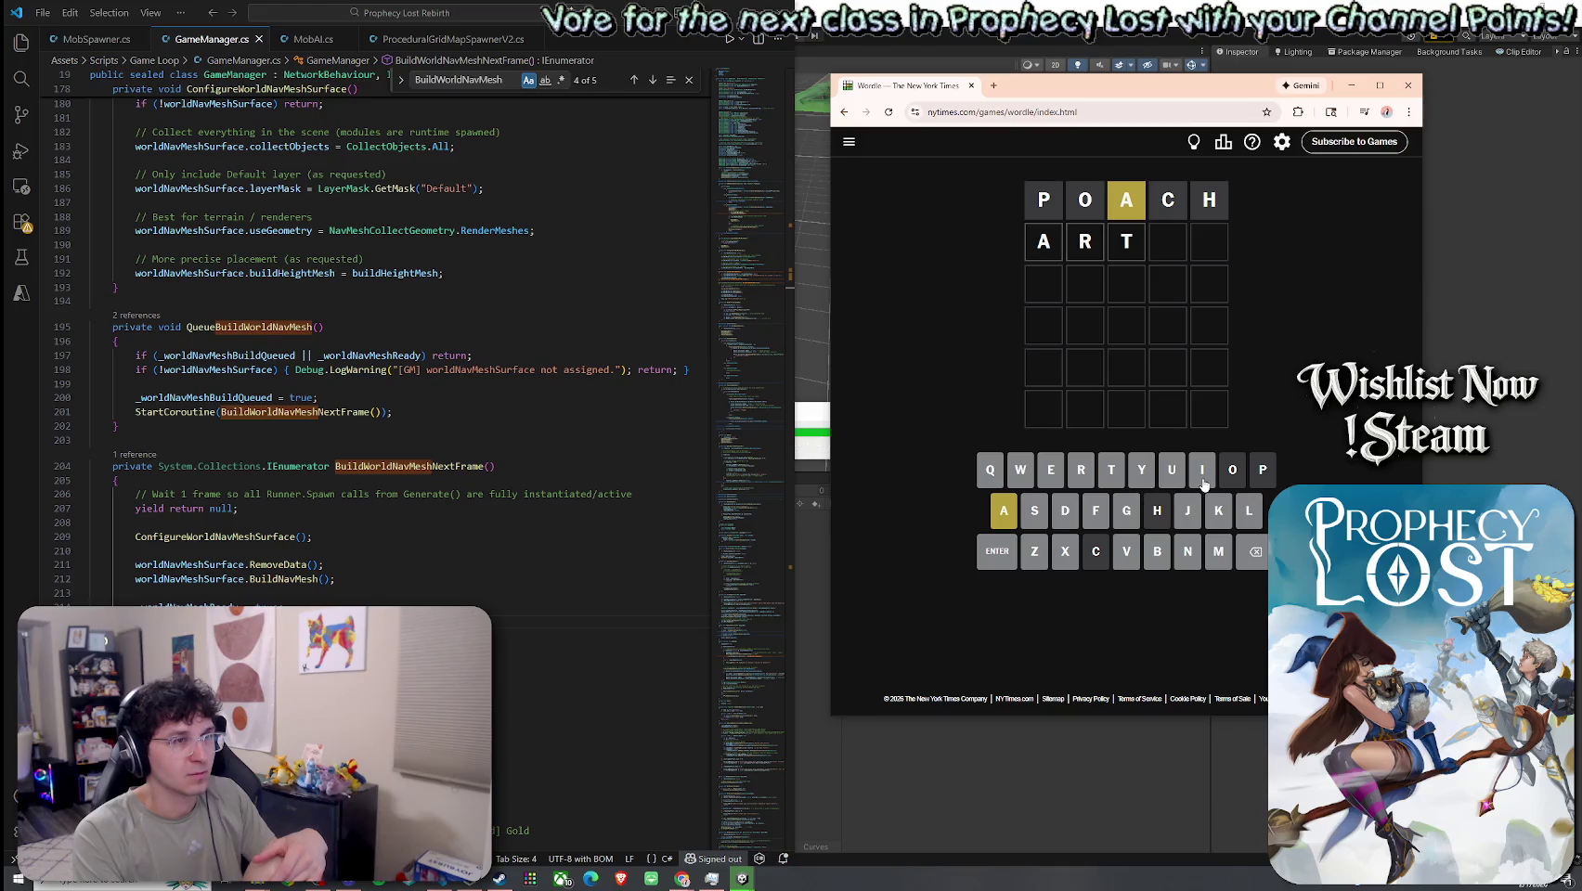
{"action": "left_click", "coordinate": [1042, 508]}
{"action": "left_click", "coordinate": [1140, 479]}
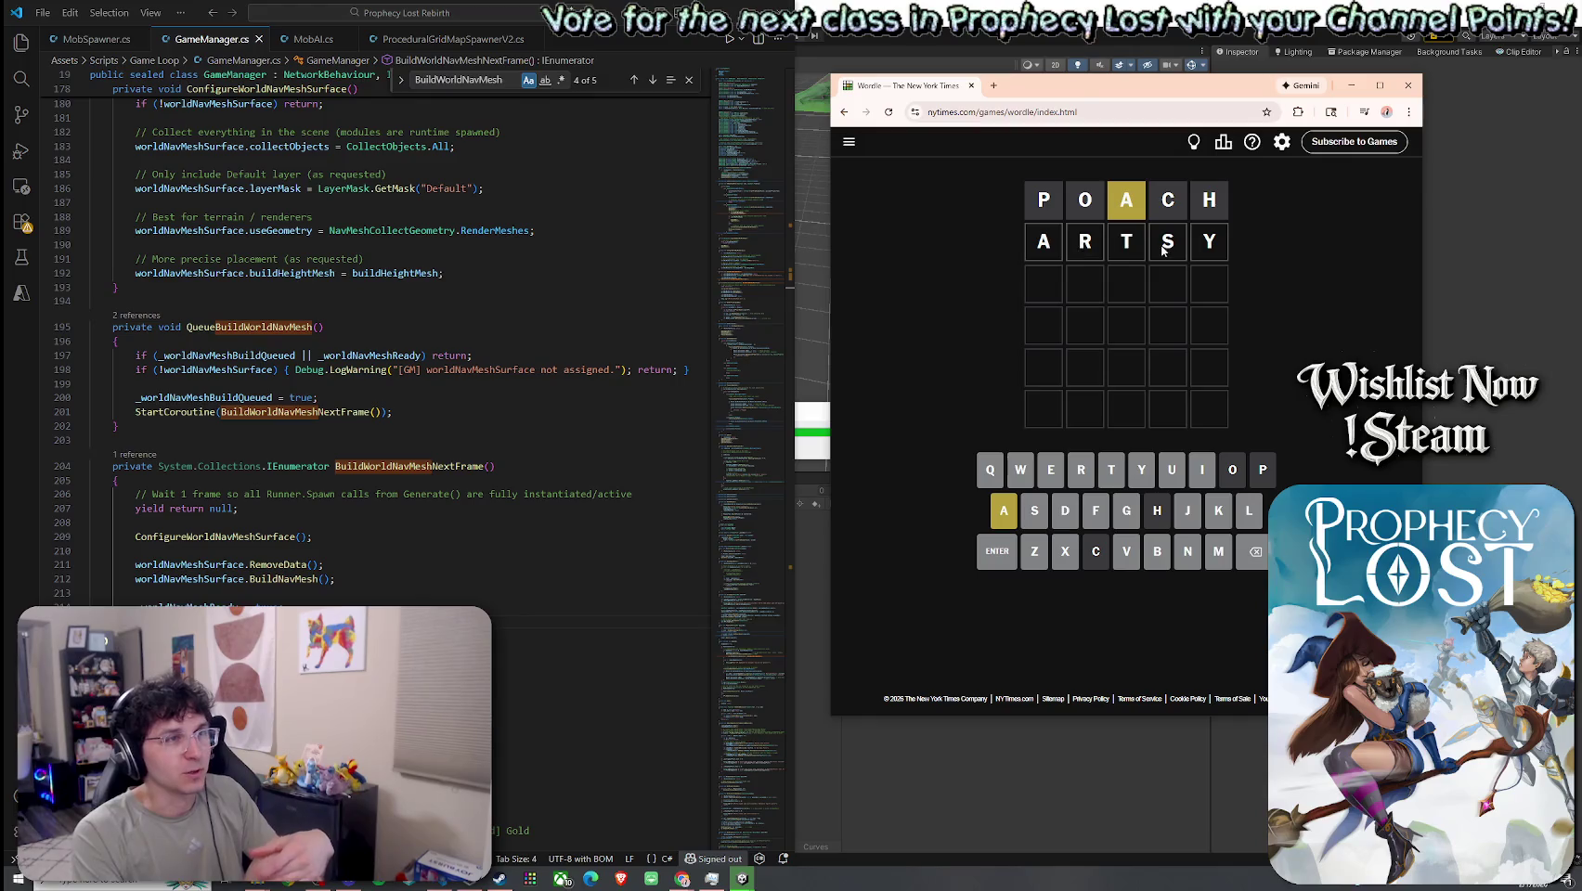
{"action": "left_click", "coordinate": [998, 551]}
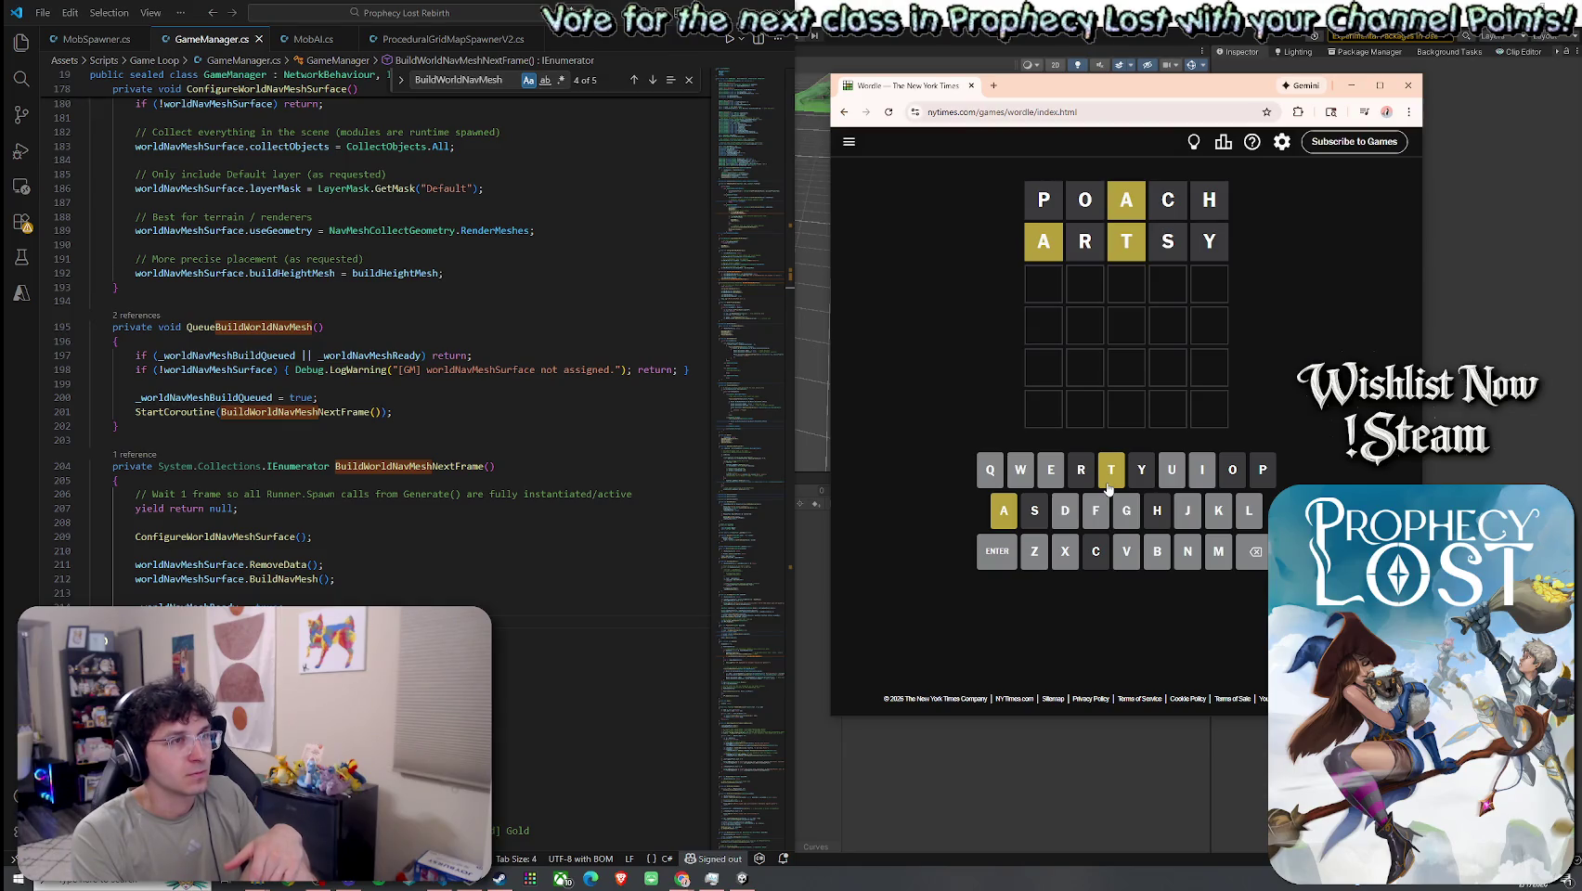
- Enter TABLE as the third guess
{"action": "left_click", "coordinate": [1112, 481]}
{"action": "left_click", "coordinate": [1010, 512]}
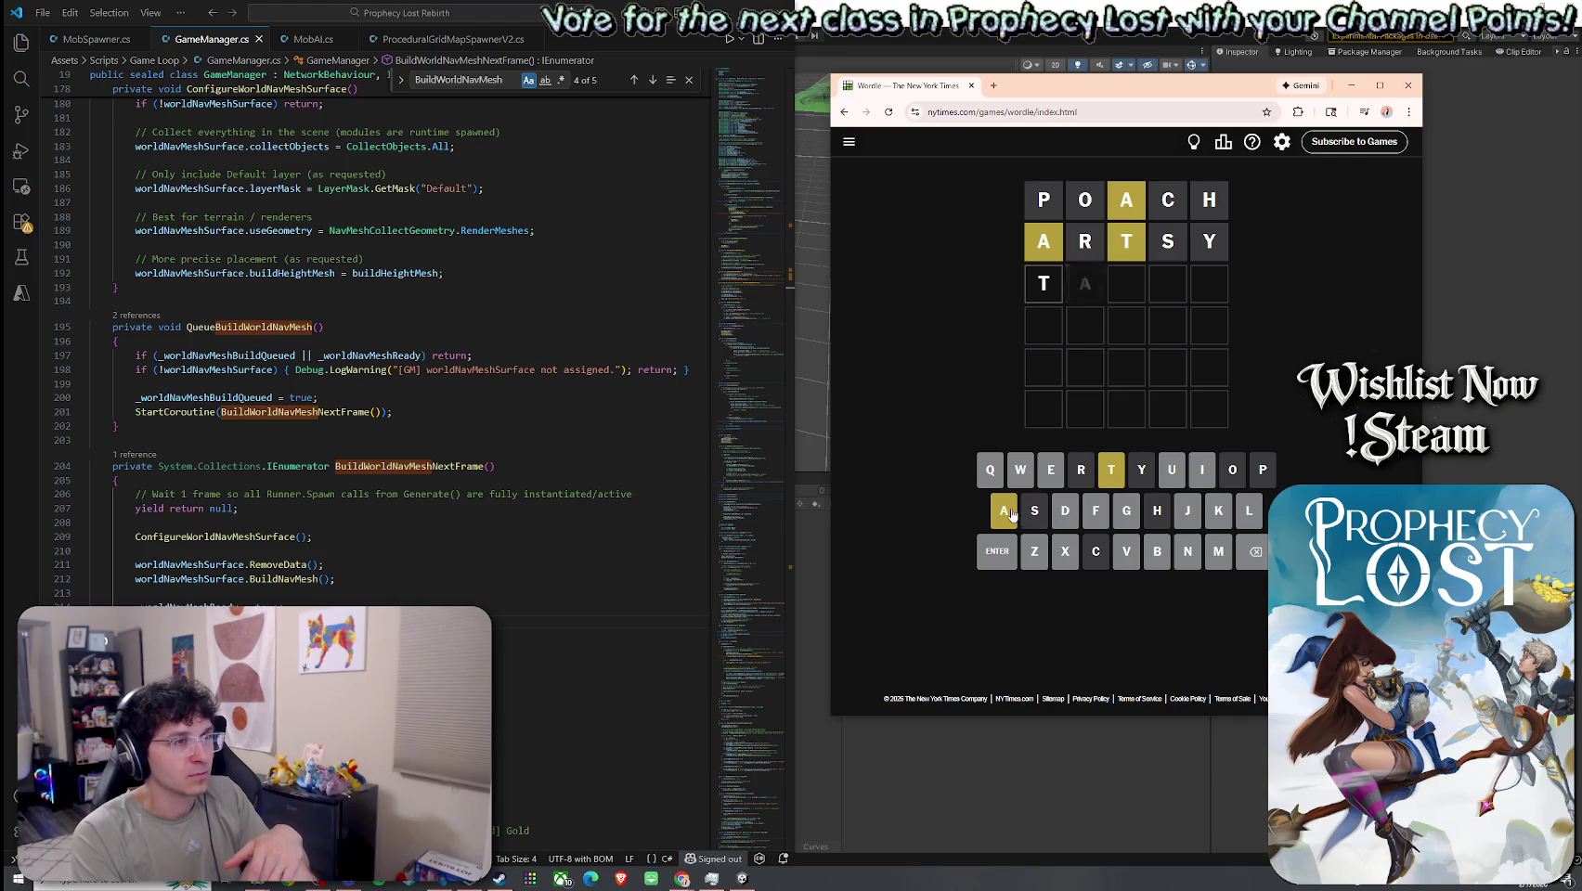
{"action": "left_click", "coordinate": [1156, 554]}
{"action": "left_click", "coordinate": [1250, 522]}
{"action": "left_click", "coordinate": [1051, 483]}
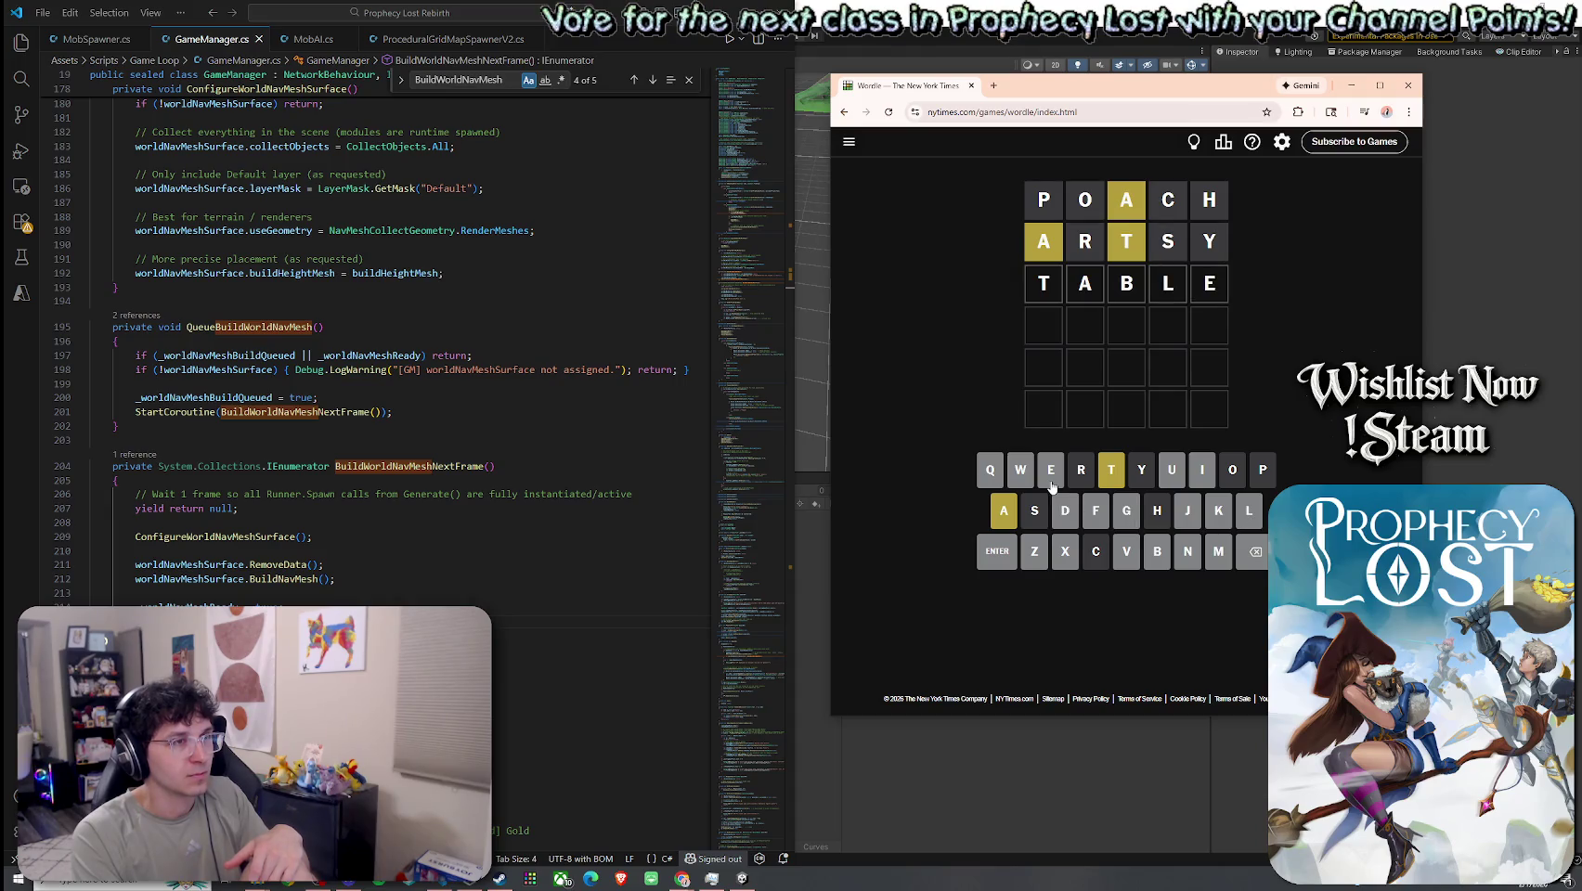
{"action": "left_click", "coordinate": [997, 553]}
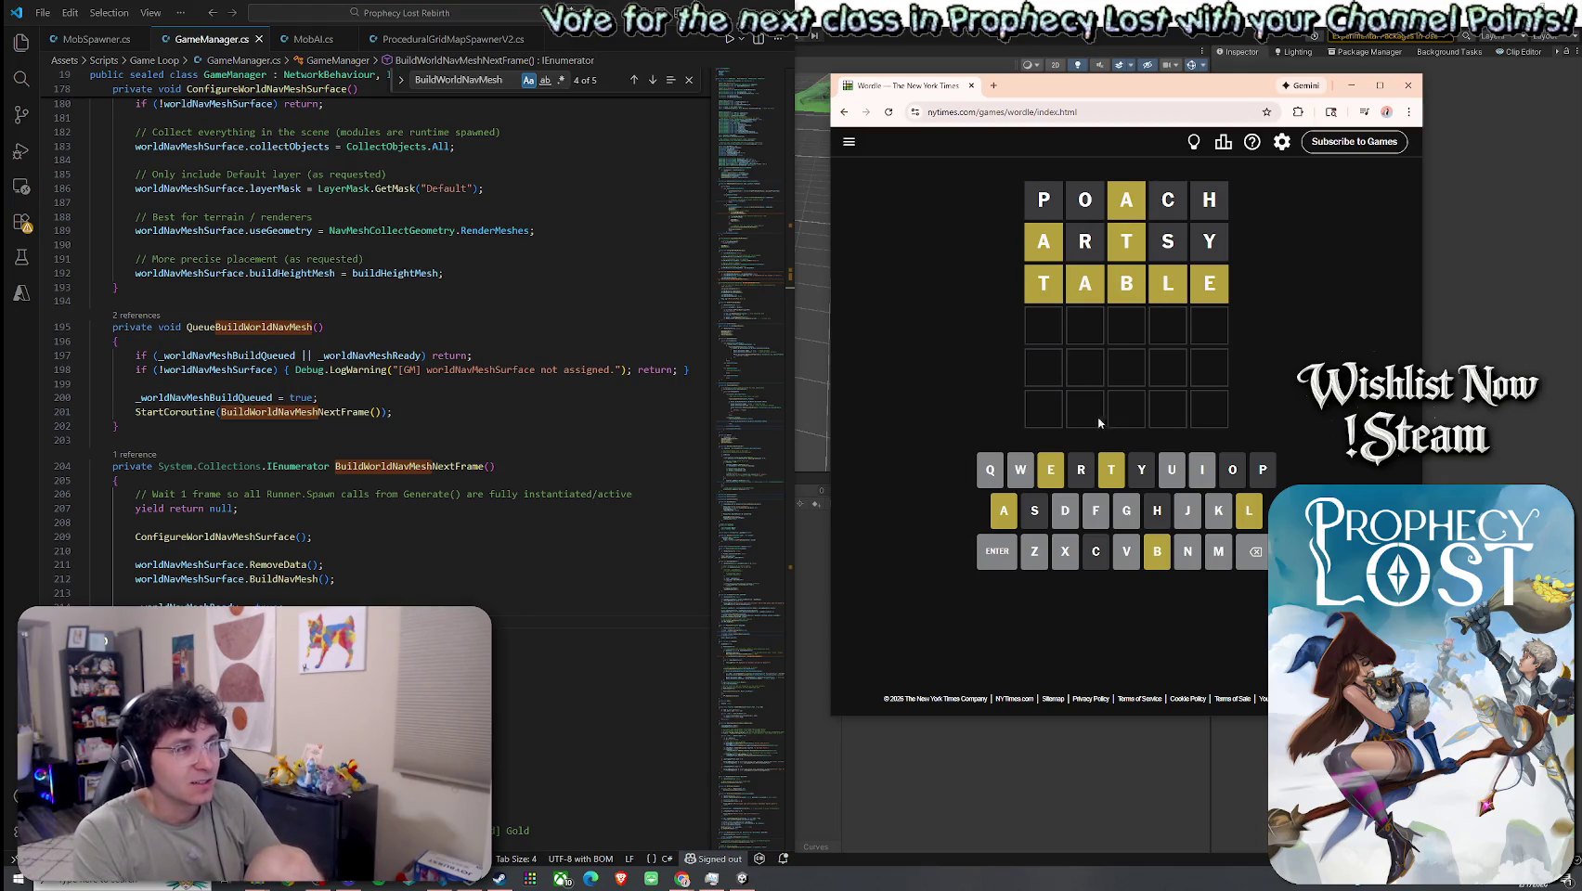
- Solve the puzzle with BLEAT and close the Wordle browser window
{"action": "left_click", "coordinate": [1163, 557]}
{"action": "left_click", "coordinate": [1248, 525]}
{"action": "left_click", "coordinate": [1051, 474]}
{"action": "left_click", "coordinate": [1004, 511]}
{"action": "left_click", "coordinate": [1109, 472]}
{"action": "left_click", "coordinate": [997, 551]}
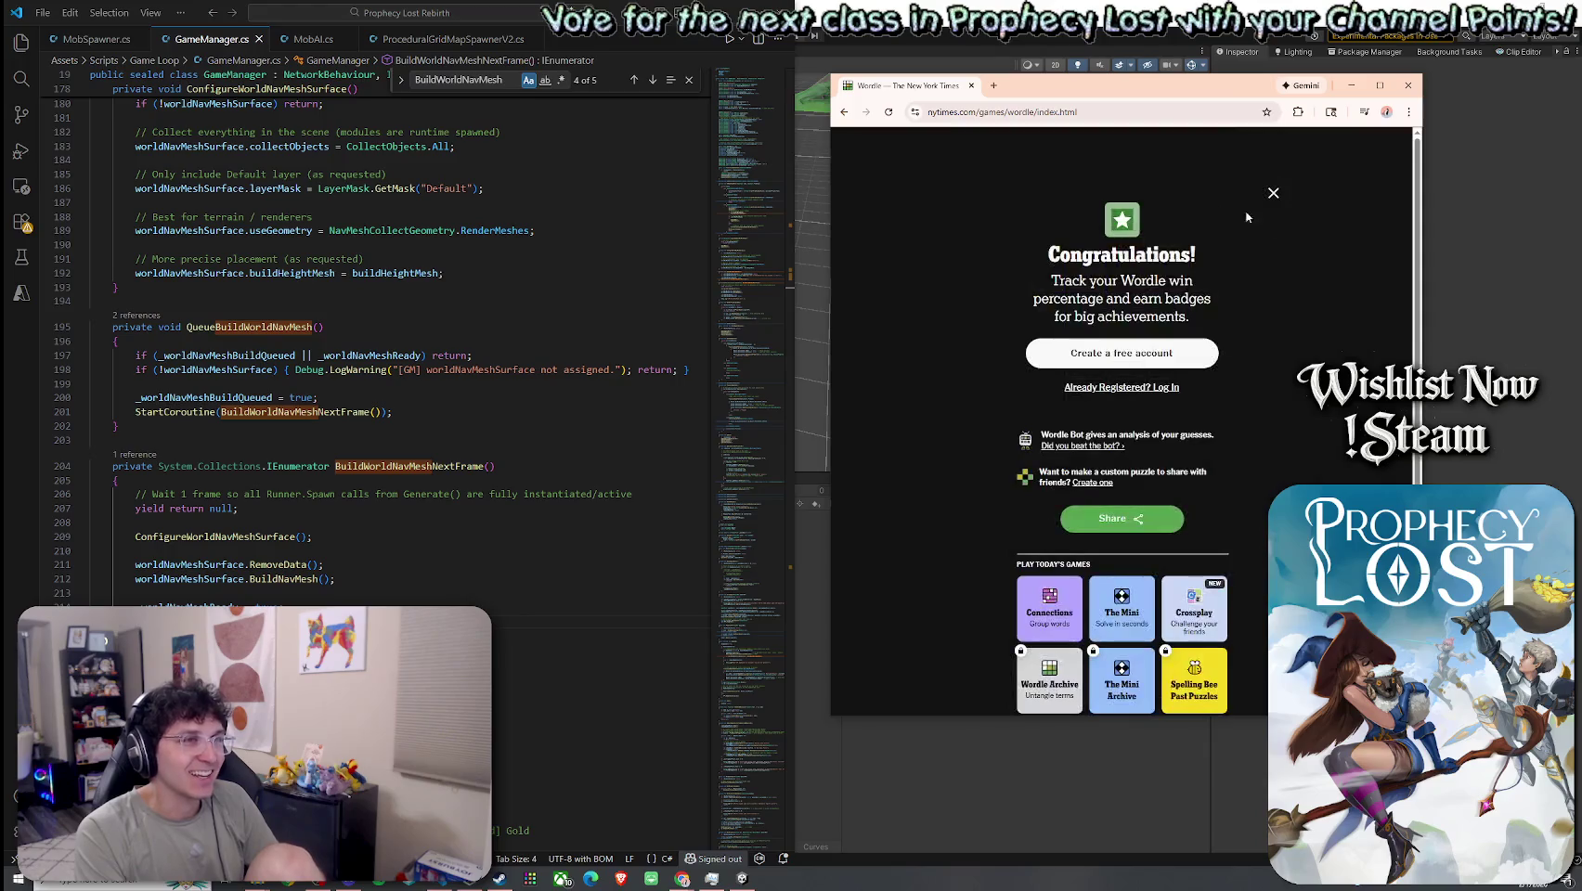
{"action": "left_click", "coordinate": [1405, 87]}
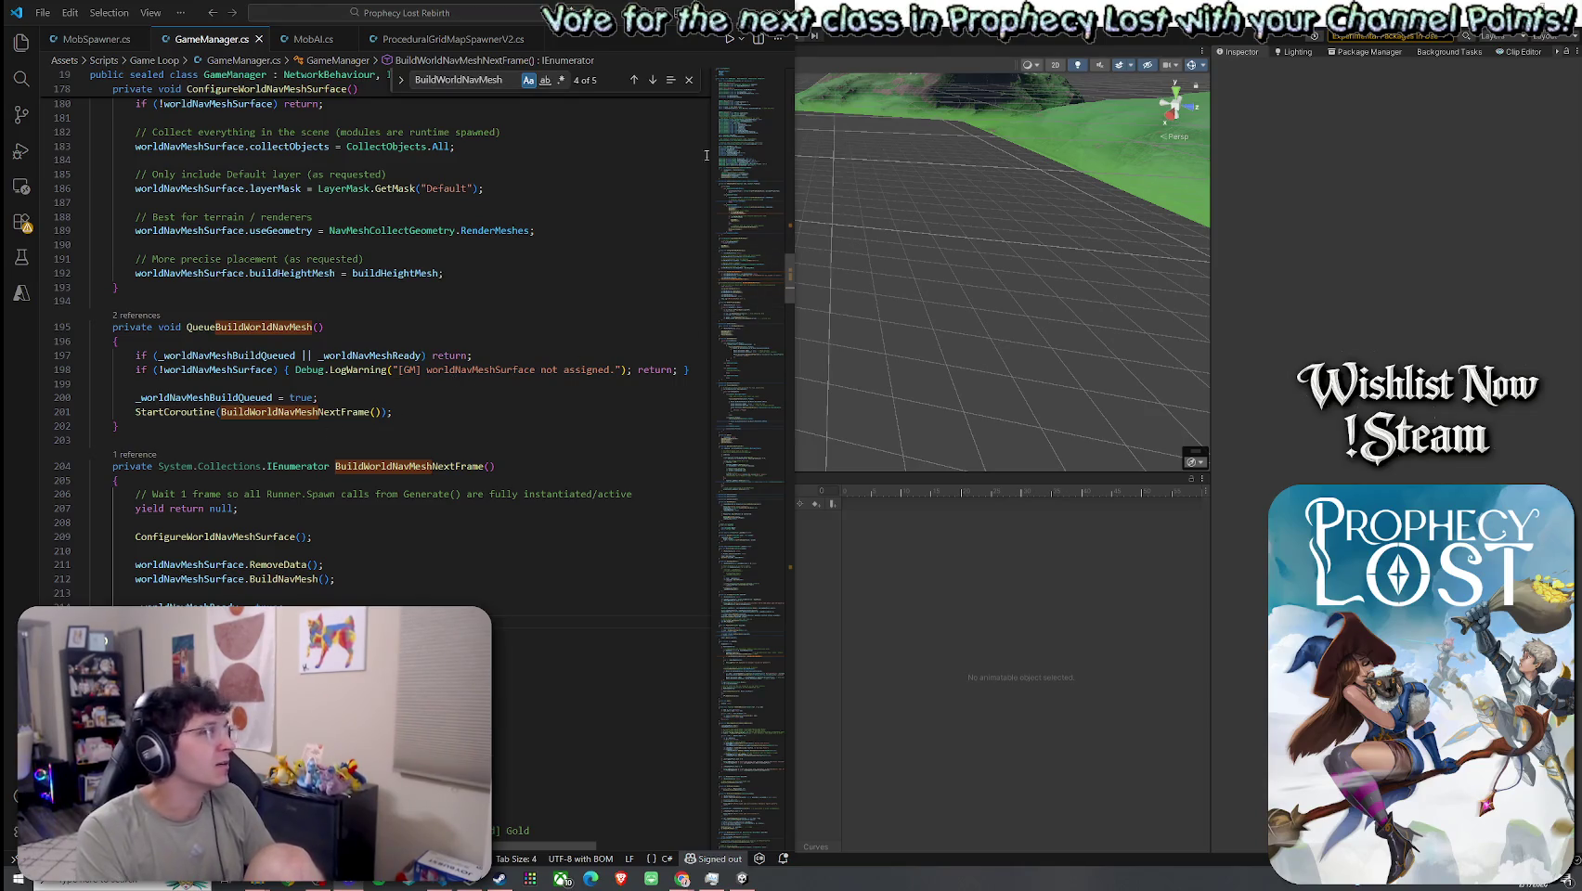
- Save the 05_Forest_Procedural scene from the Hierarchy in Unity
{"action": "key", "text": "alt+Tab"}
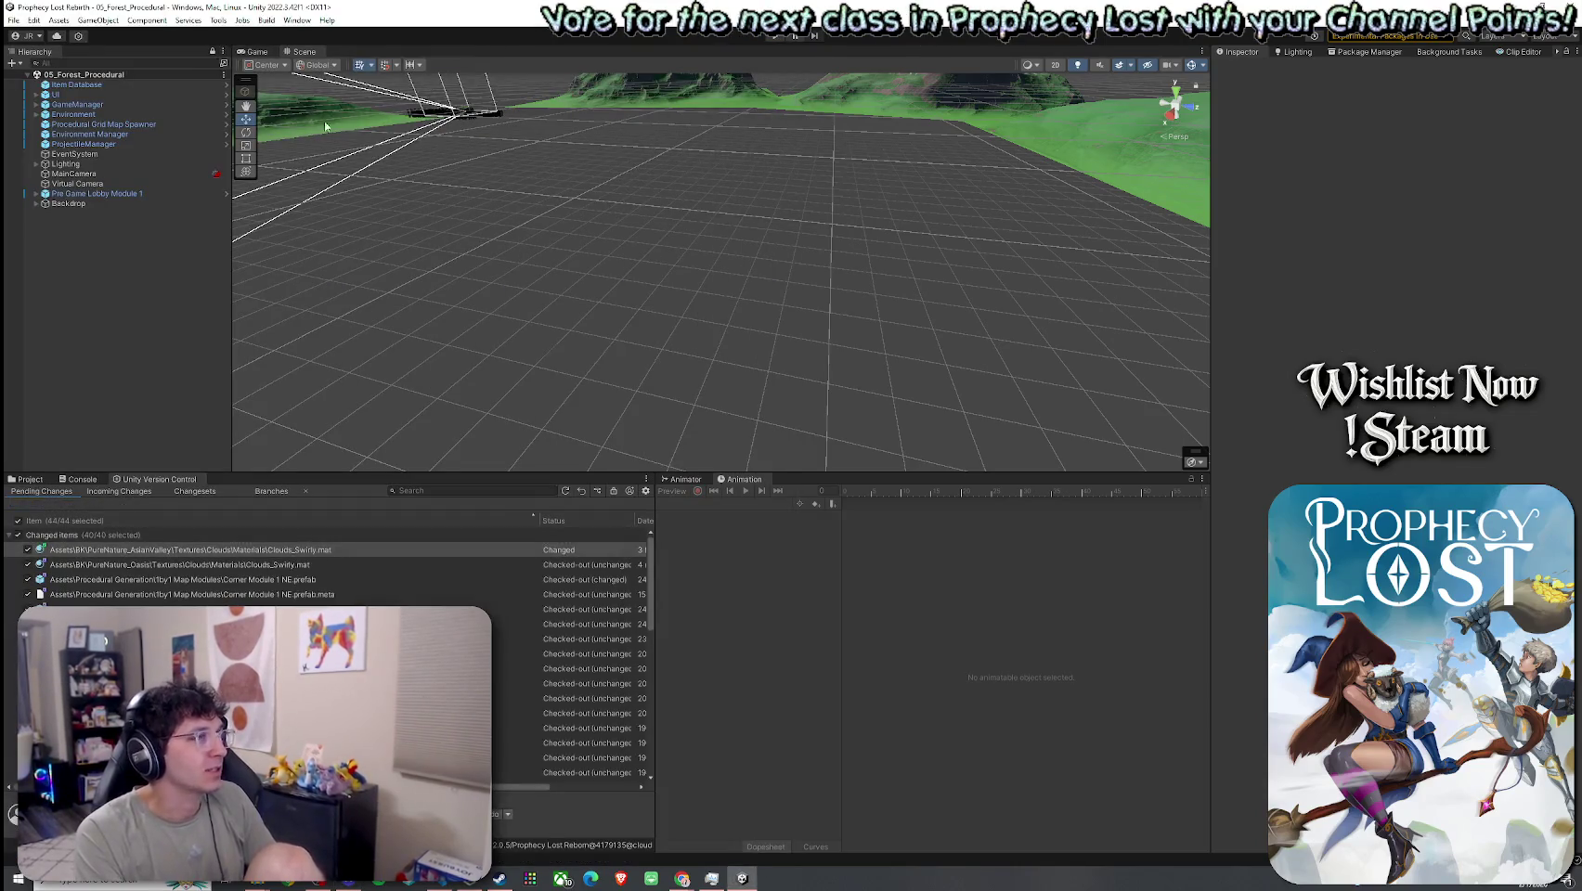
{"action": "right_click", "coordinate": [43, 76]}
{"action": "left_click", "coordinate": [42, 80]}
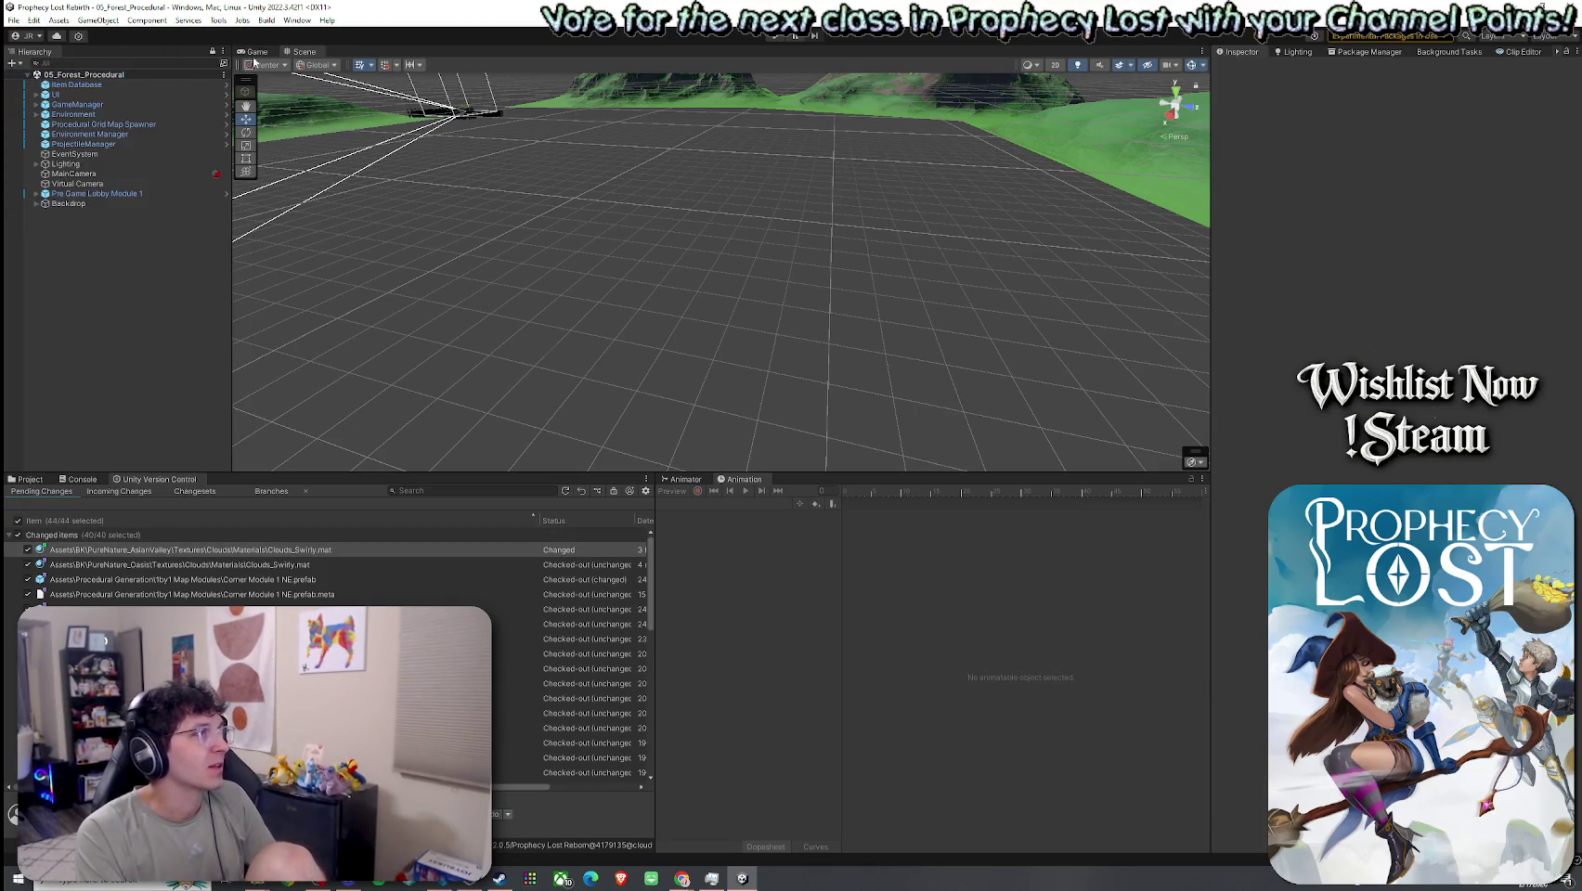
- Maximize the Game view, enter Play mode and start the game from the title screen
{"action": "key", "text": "ctrl+p"}
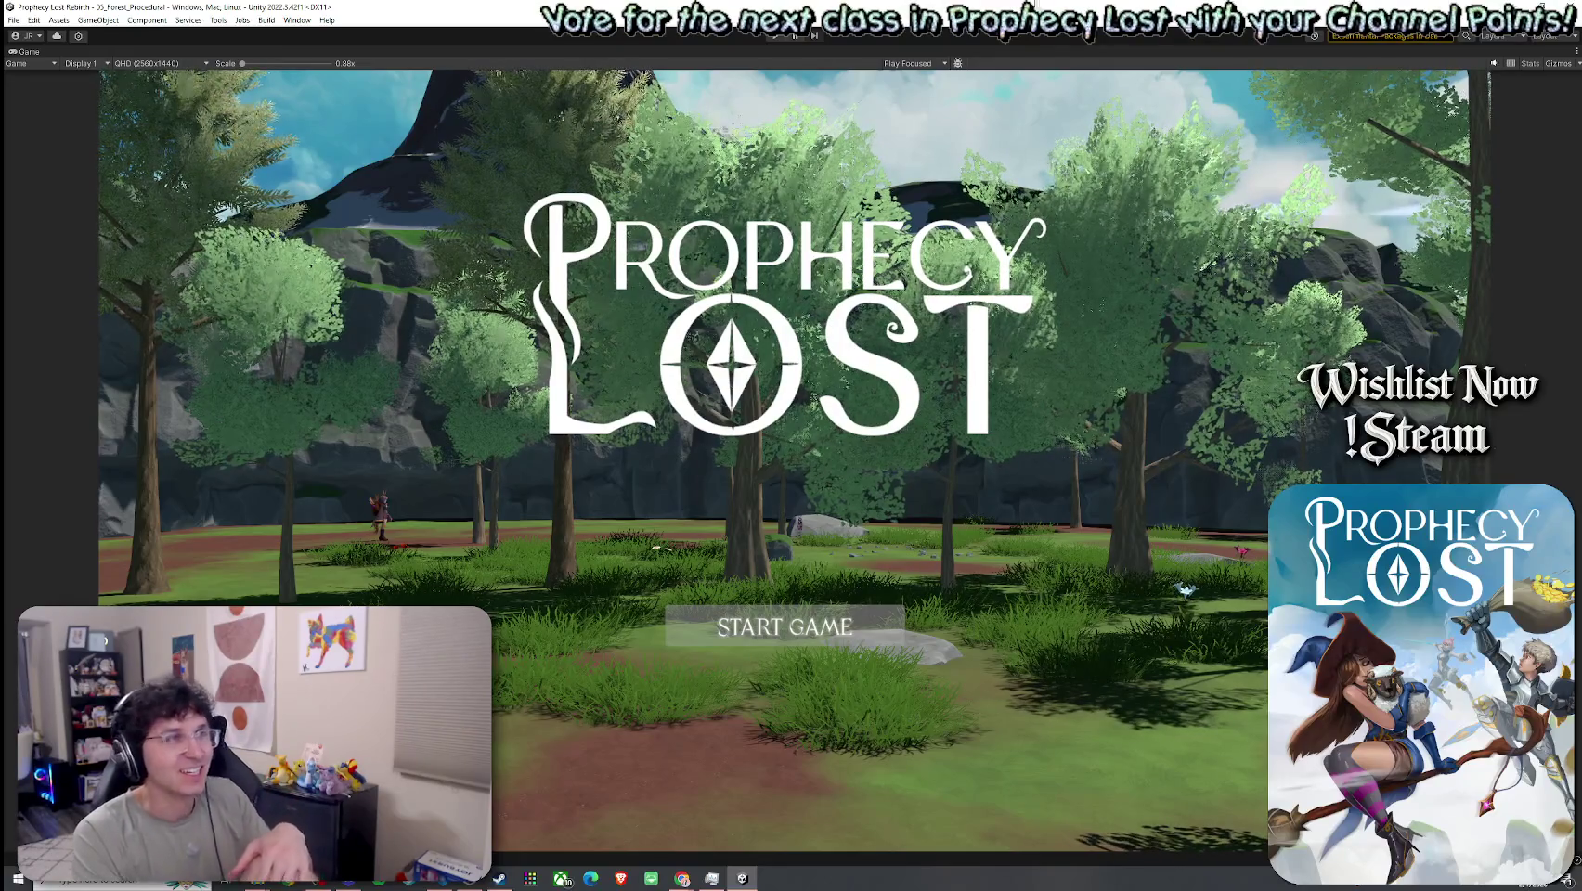
{"action": "left_click", "coordinate": [790, 42]}
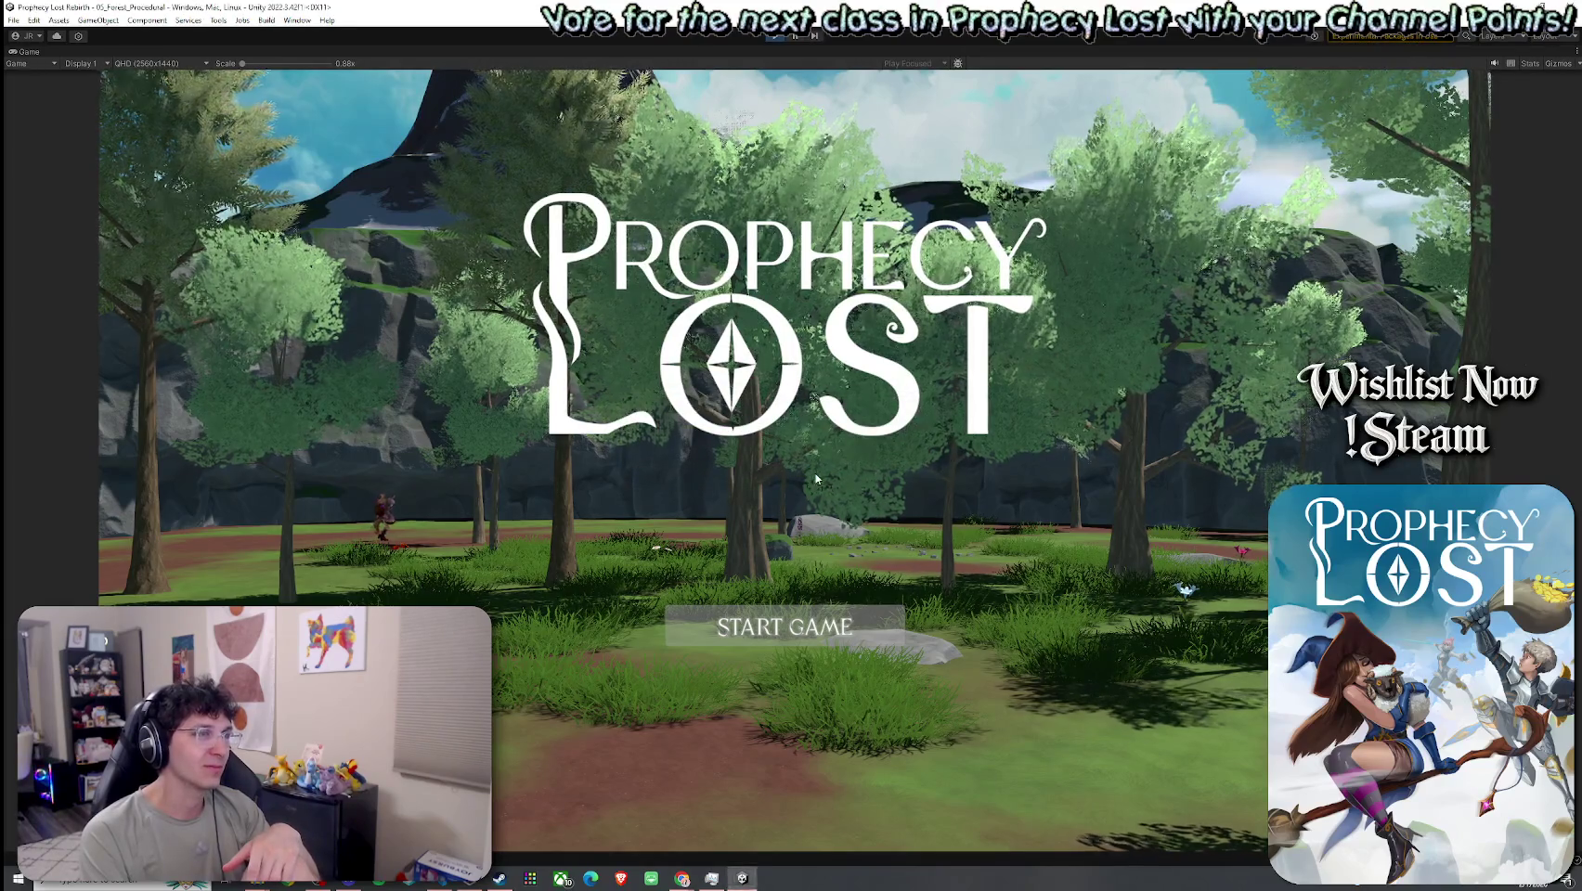
{"action": "key", "text": "Return"}
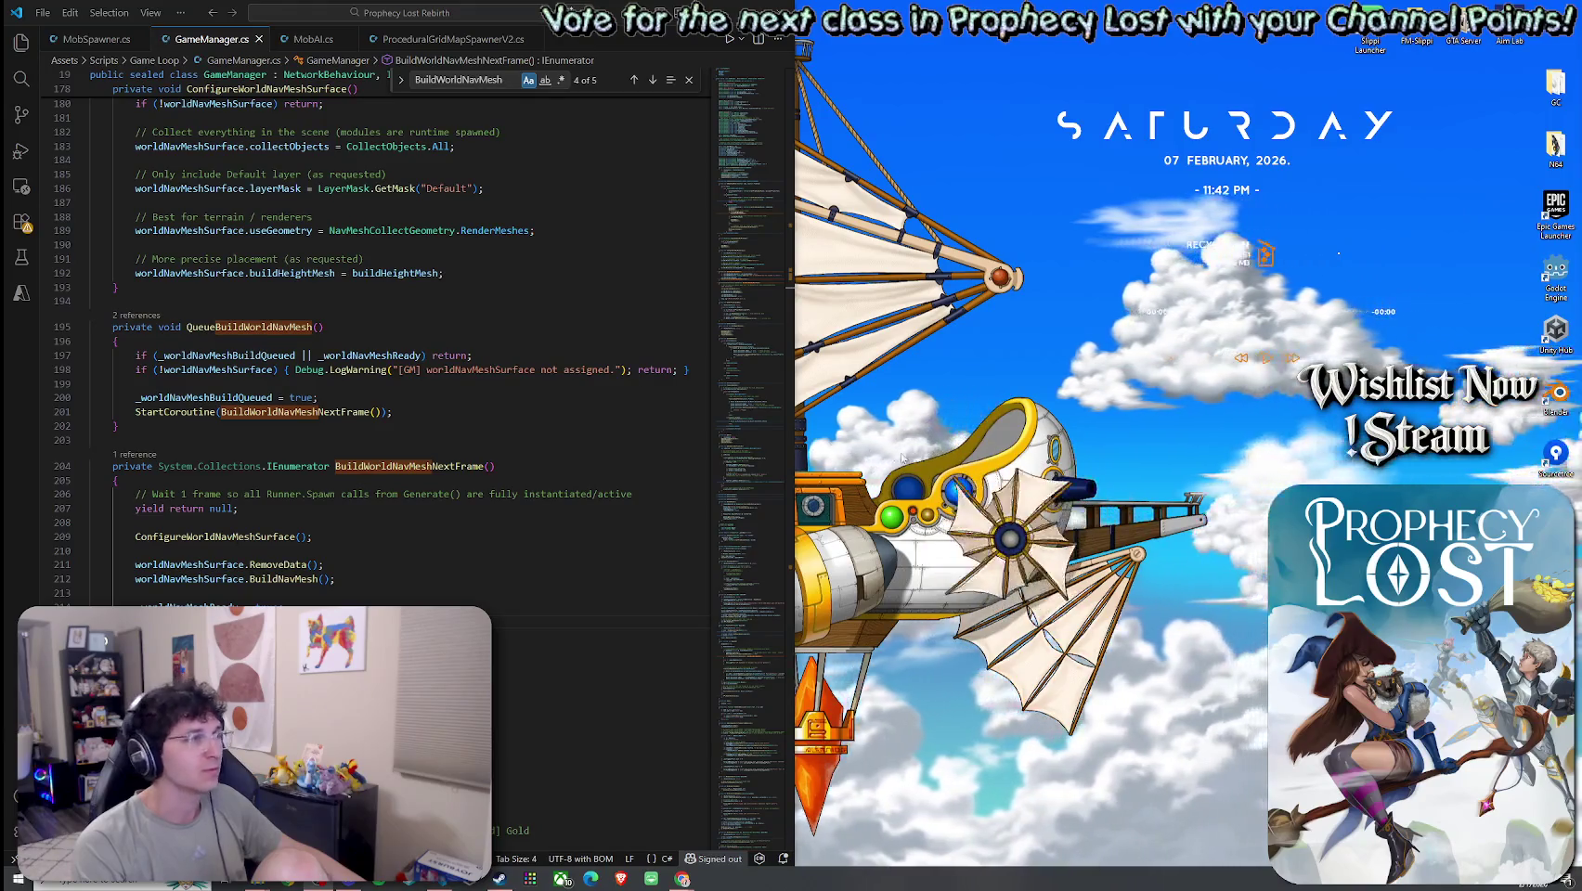
- Jump to the BuildWorldNavMeshNextFrame declaration on line 204 of GameManager.cs
{"action": "left_click", "coordinate": [497, 467]}
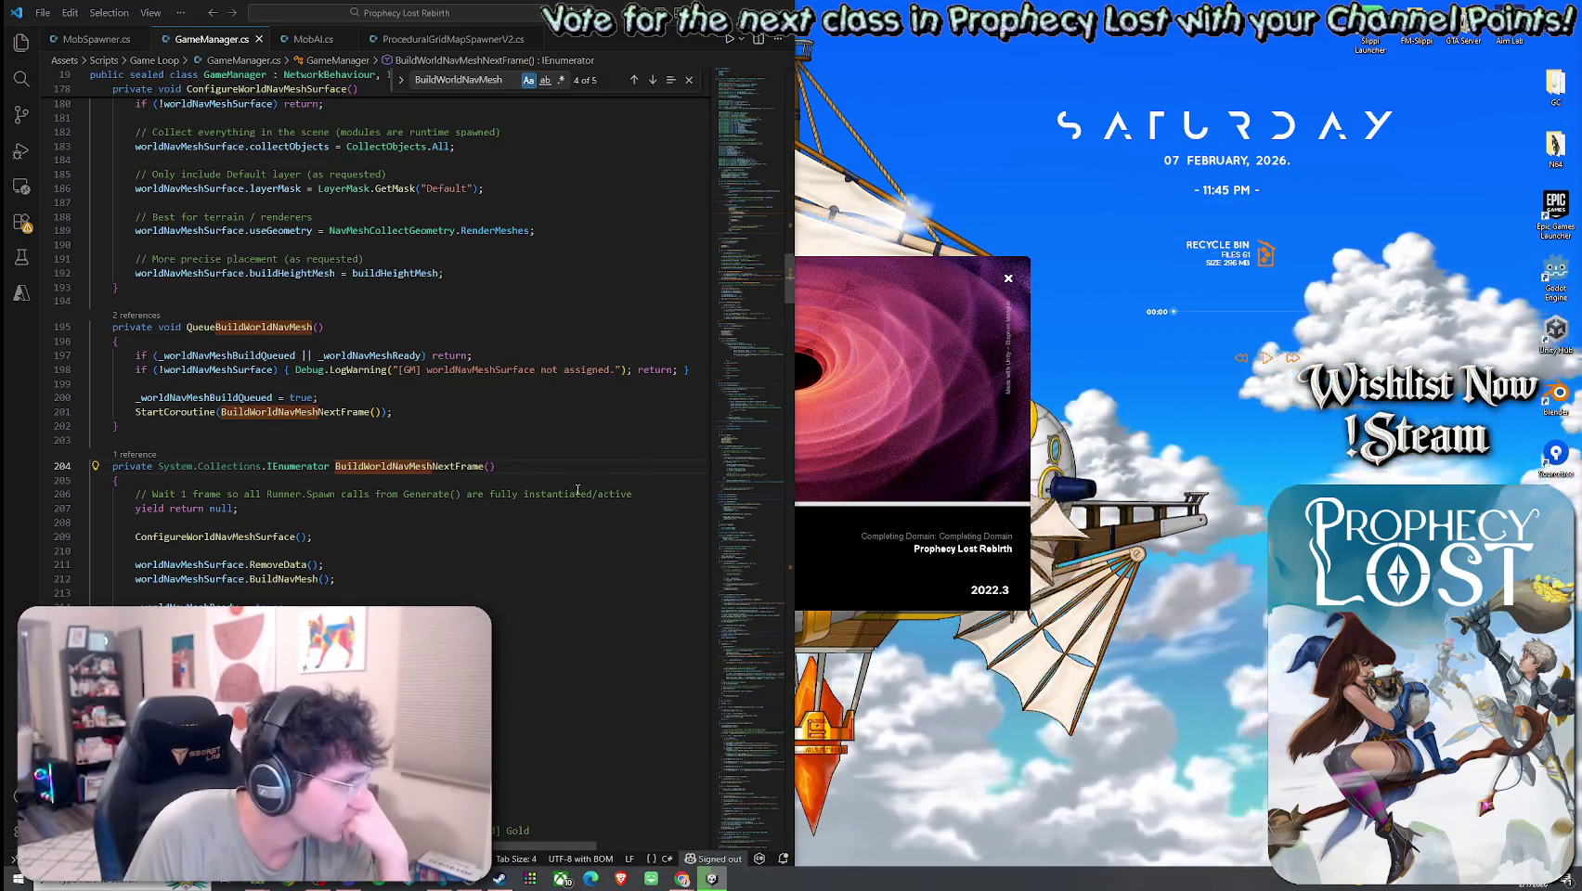
- Select the BuildWorldNavMeshNextFrame name, dismiss the GameManager.cs tab menu, and rearrange the windows
{"action": "left_click", "coordinate": [451, 466]}
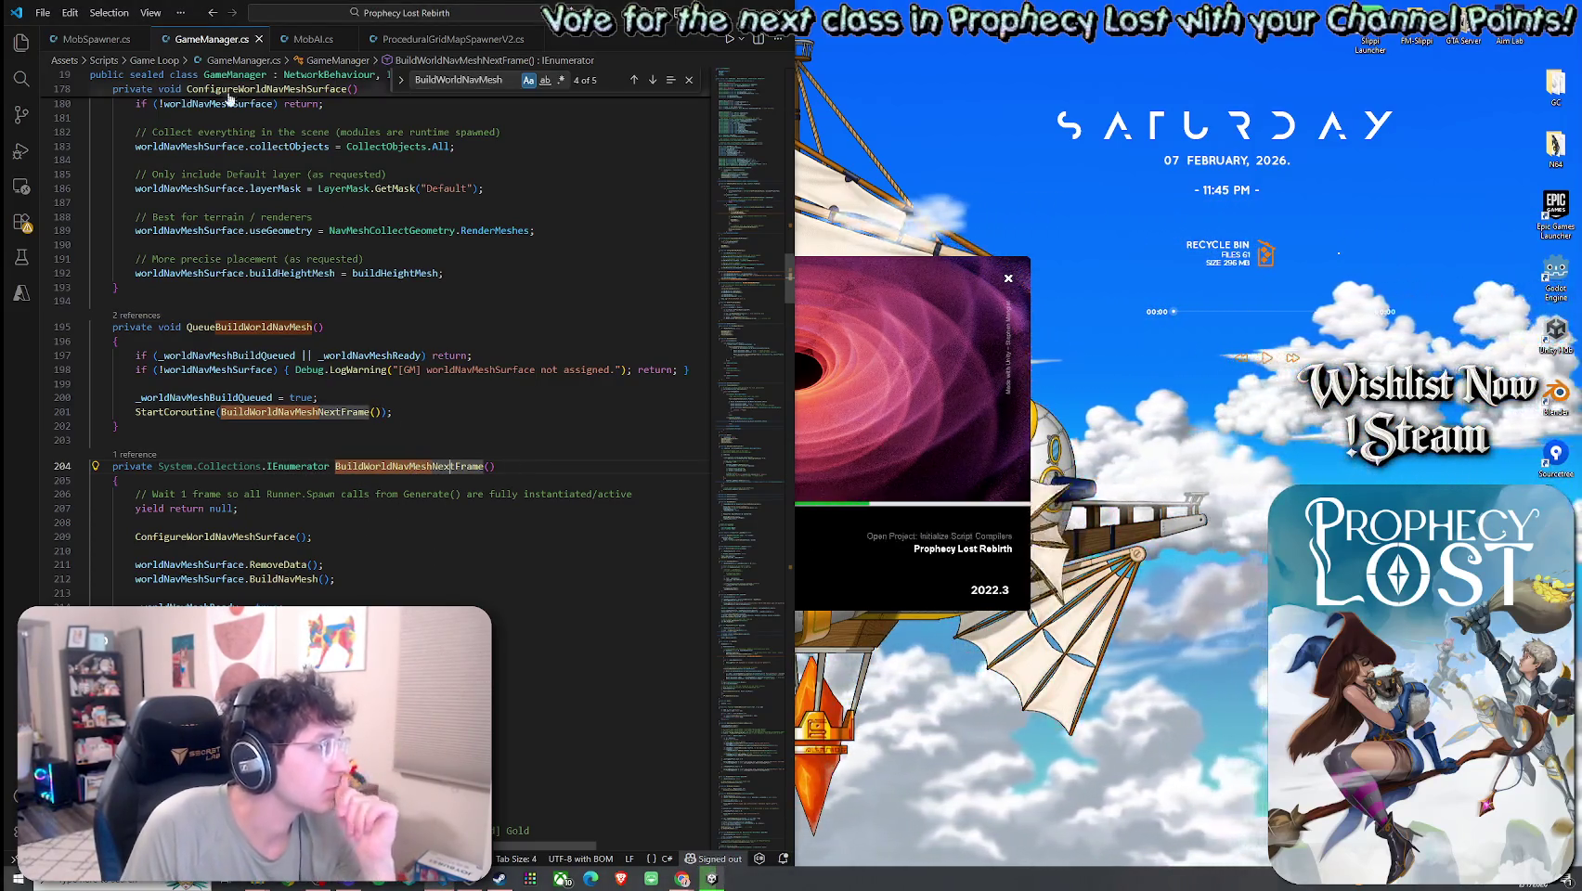
{"action": "right_click", "coordinate": [216, 42]}
{"action": "key", "text": "Escape"}
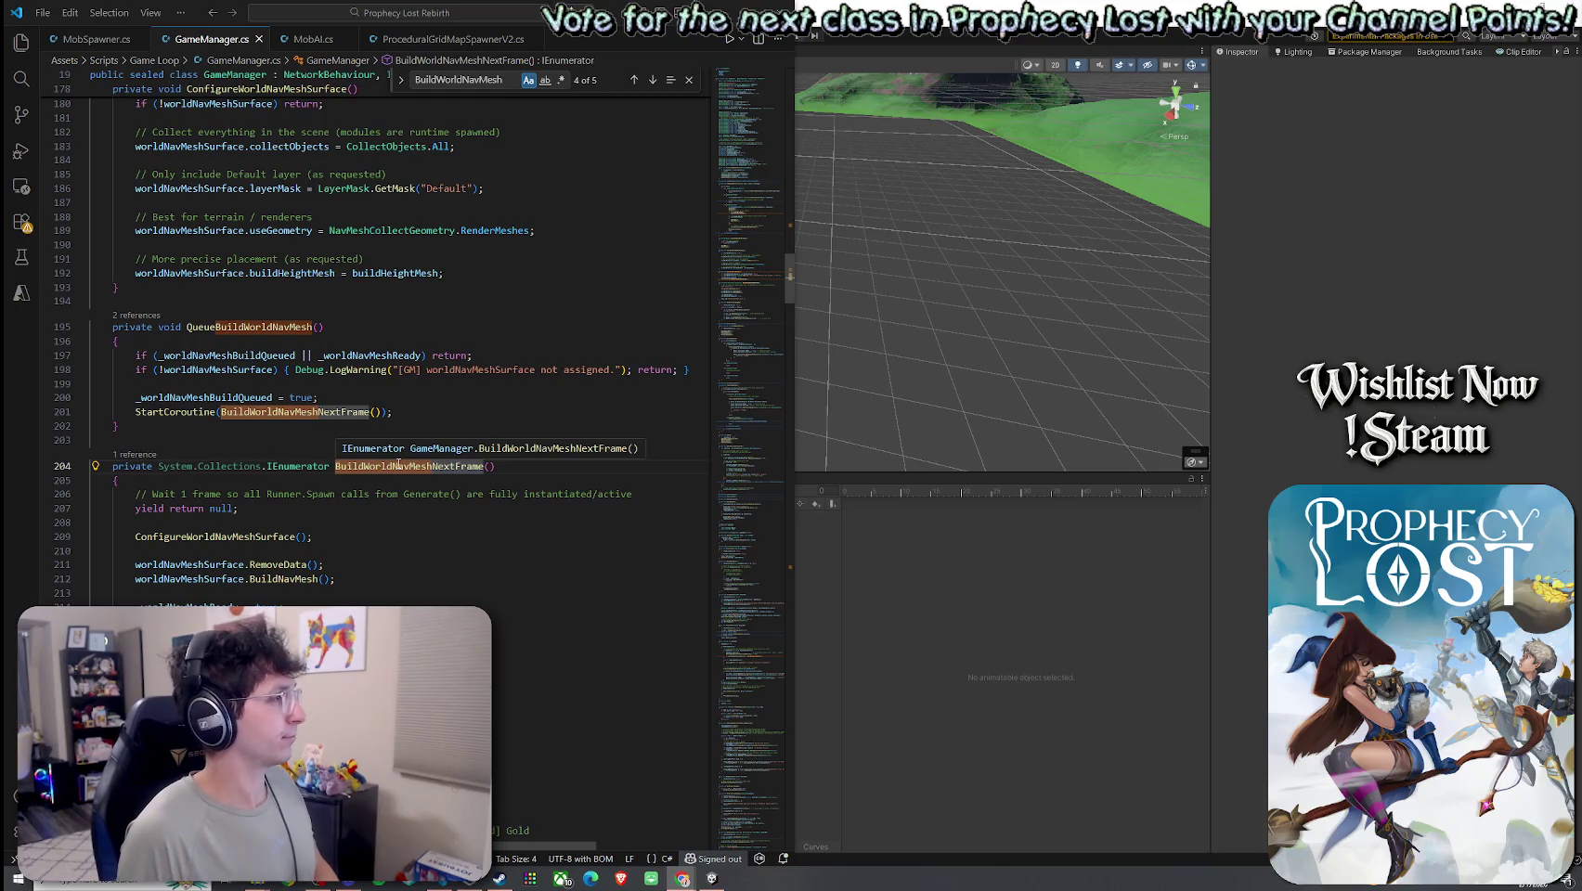
{"action": "left_click_drag", "start_coordinate": [748, 320], "coordinate": [742, 642]}
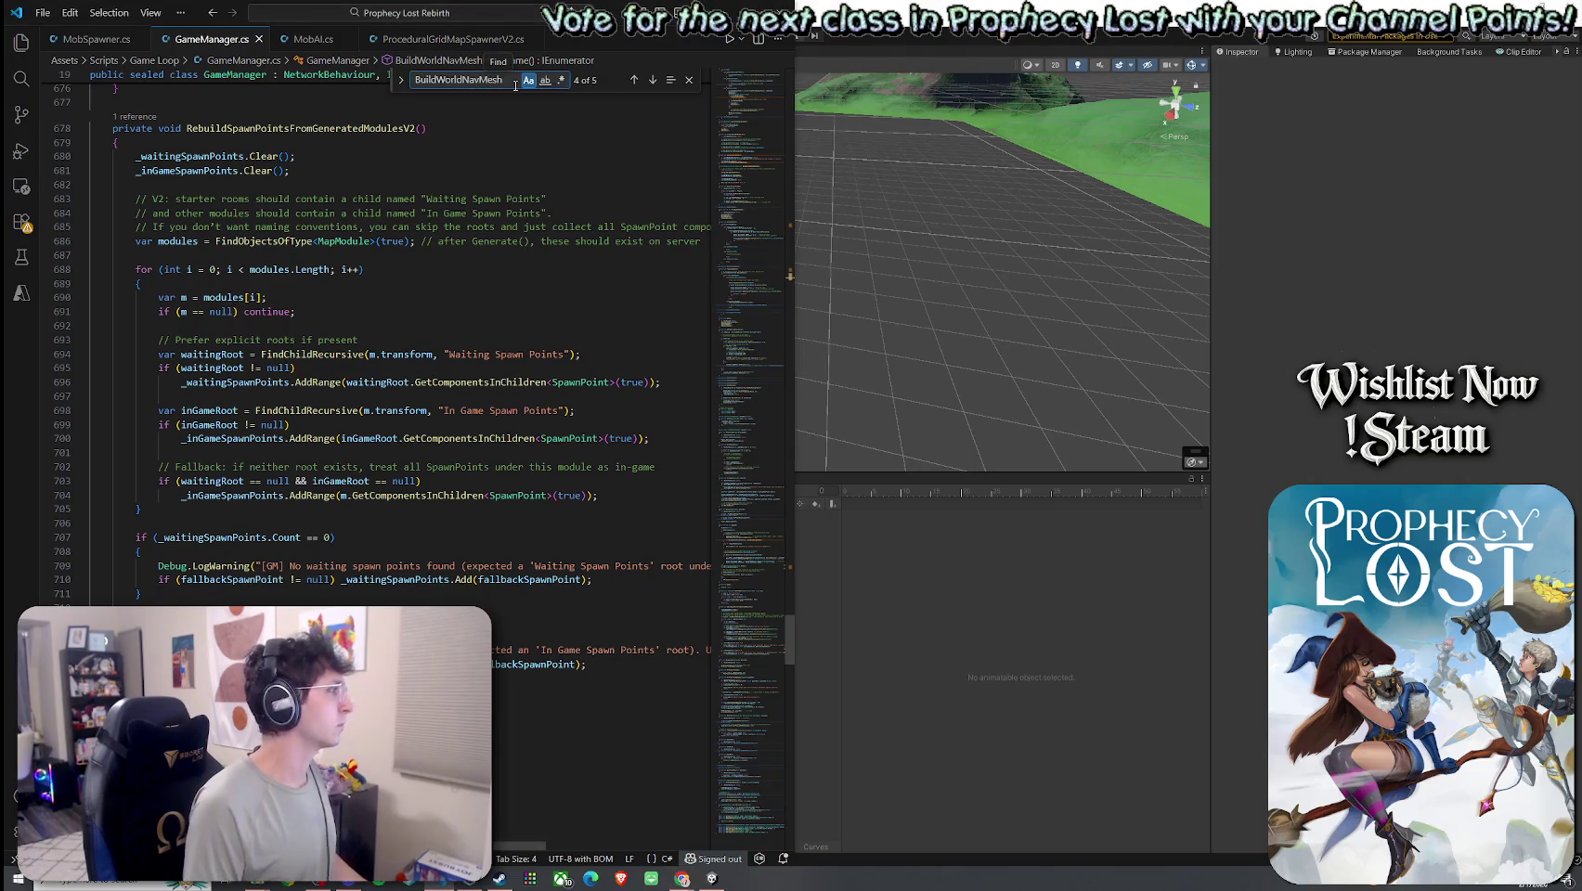
- Jump to the BuildWorldNavMeshNextFrame coroutine, highlight its references, and select its body
{"action": "left_click", "coordinate": [633, 86]}
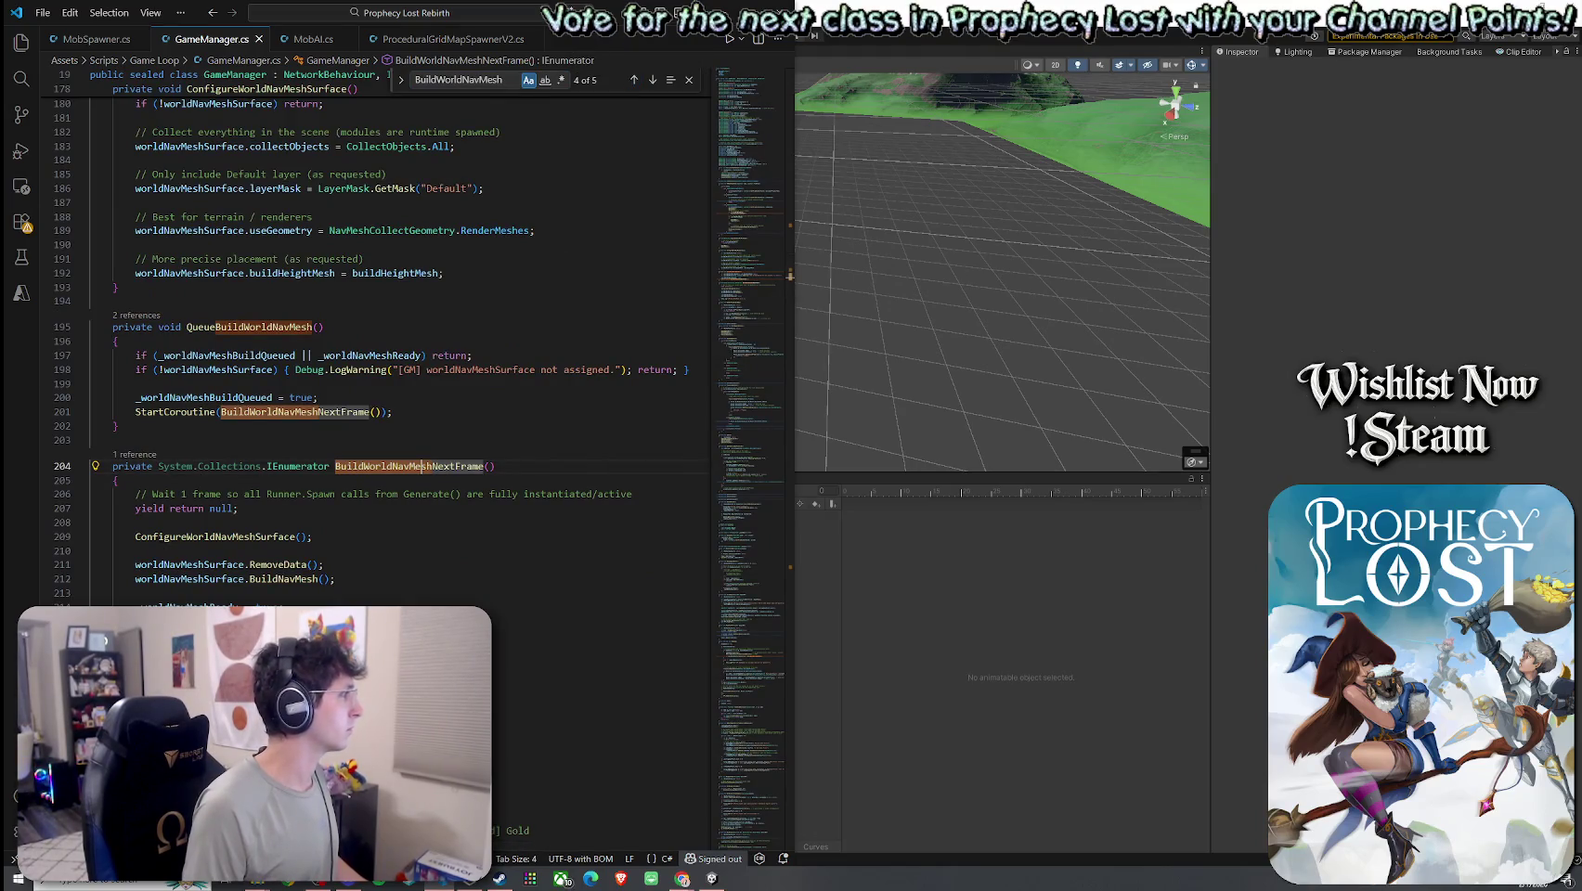
{"action": "left_click", "coordinate": [425, 466]}
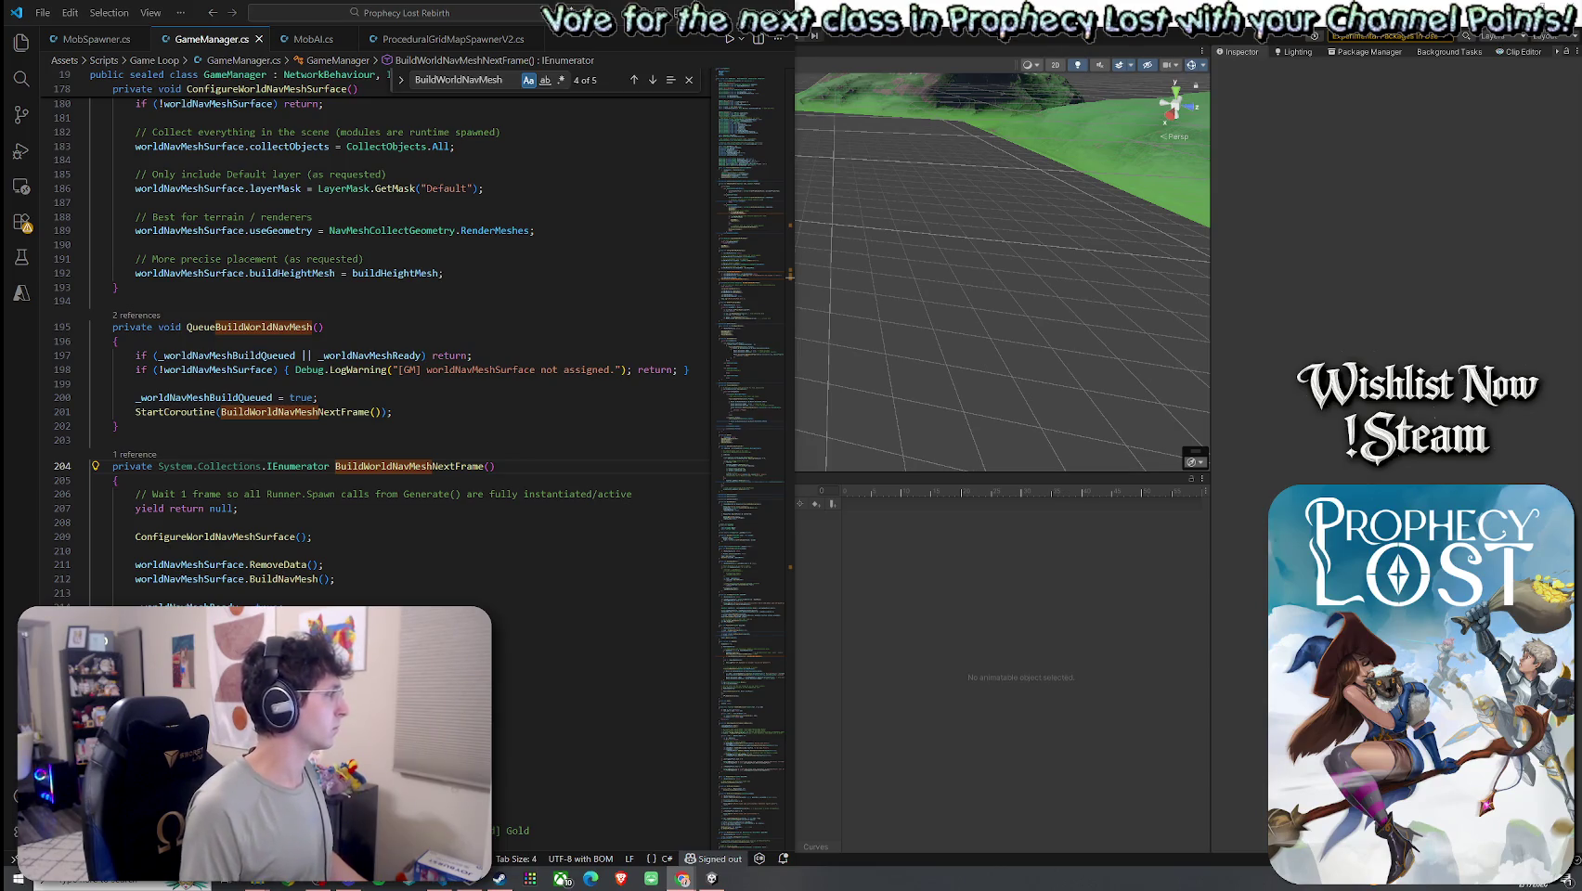
{"action": "mouse_move", "coordinate": [121, 635]}
{"action": "left_mouse_down"}
{"action": "mouse_move", "coordinate": [128, 482]}
{"action": "mouse_move", "coordinate": [113, 466]}
{"action": "left_mouse_up"}
- Paste the new bounds-based NavMesh build code, indent it, and save GameManager.cs
{"action": "key", "text": "ctrl+v"}
{"action": "key", "text": "shift+Up"}
{"action": "key", "text": "shift+Up"}
{"action": "key", "text": "shift+Up"}
{"action": "key", "text": "Tab"}
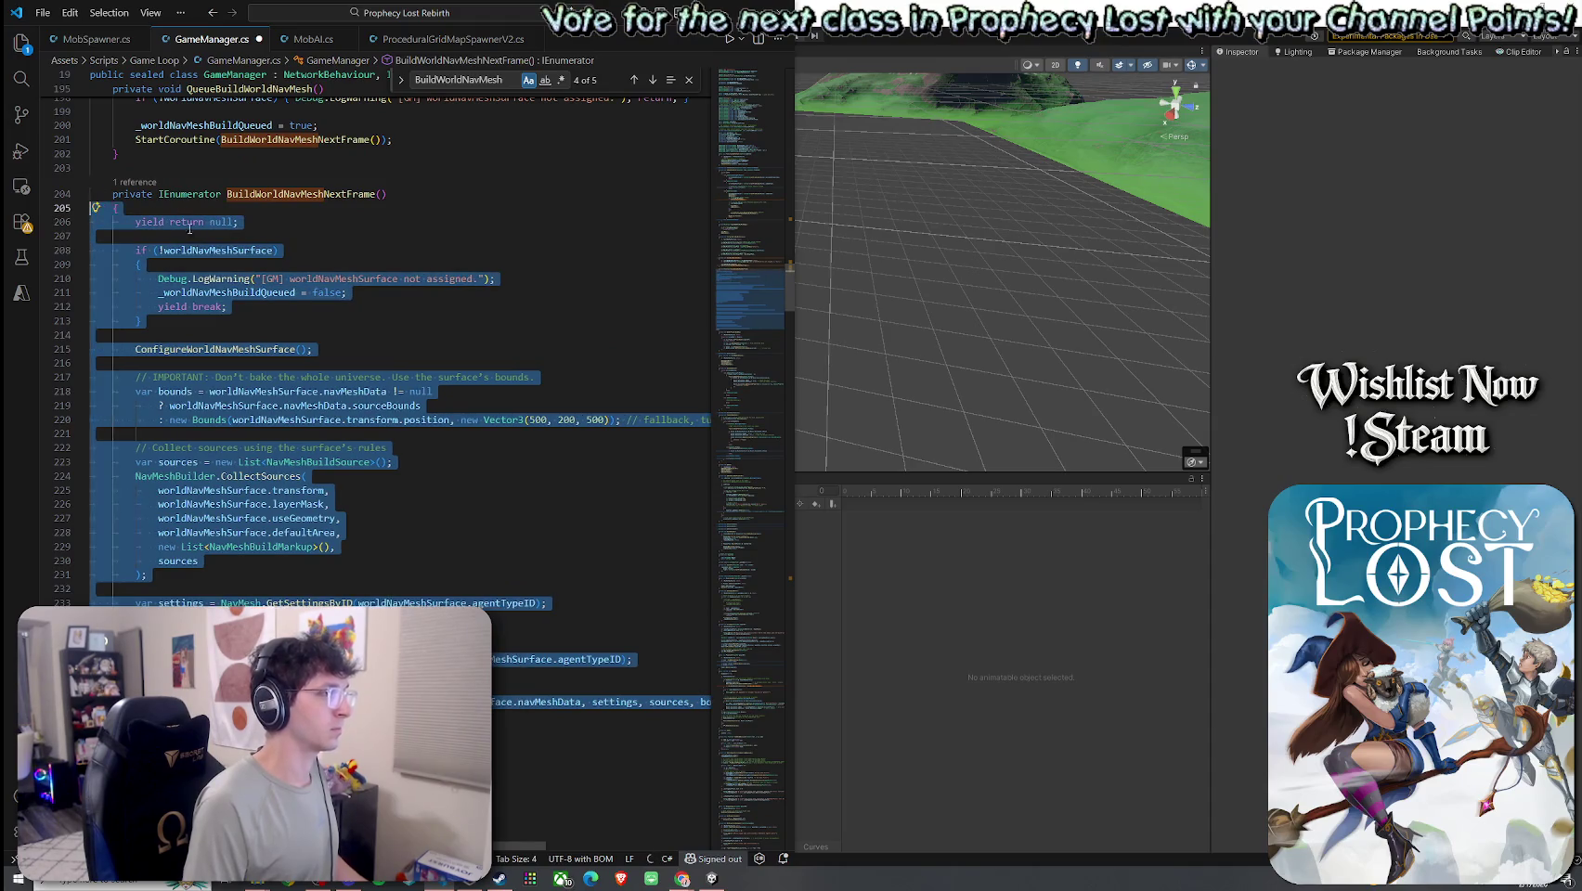
{"action": "left_click", "coordinate": [42, 13]}
{"action": "left_click", "coordinate": [92, 290]}
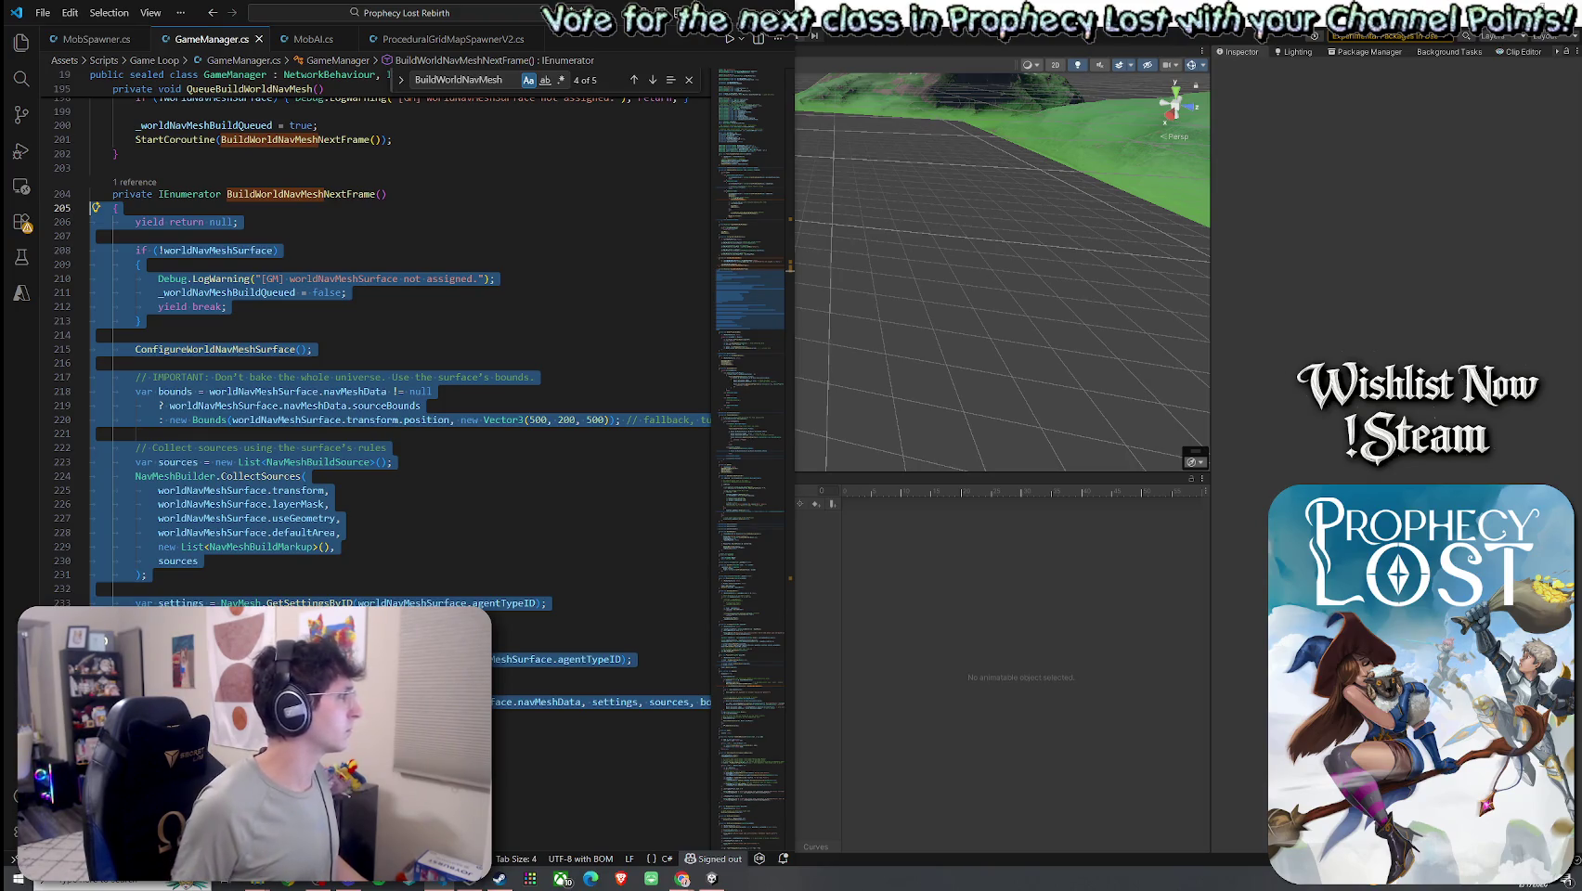
- Search GameManager.cs for worldNavMeshSurface.layerMask
{"action": "key", "text": "alt+Tab"}
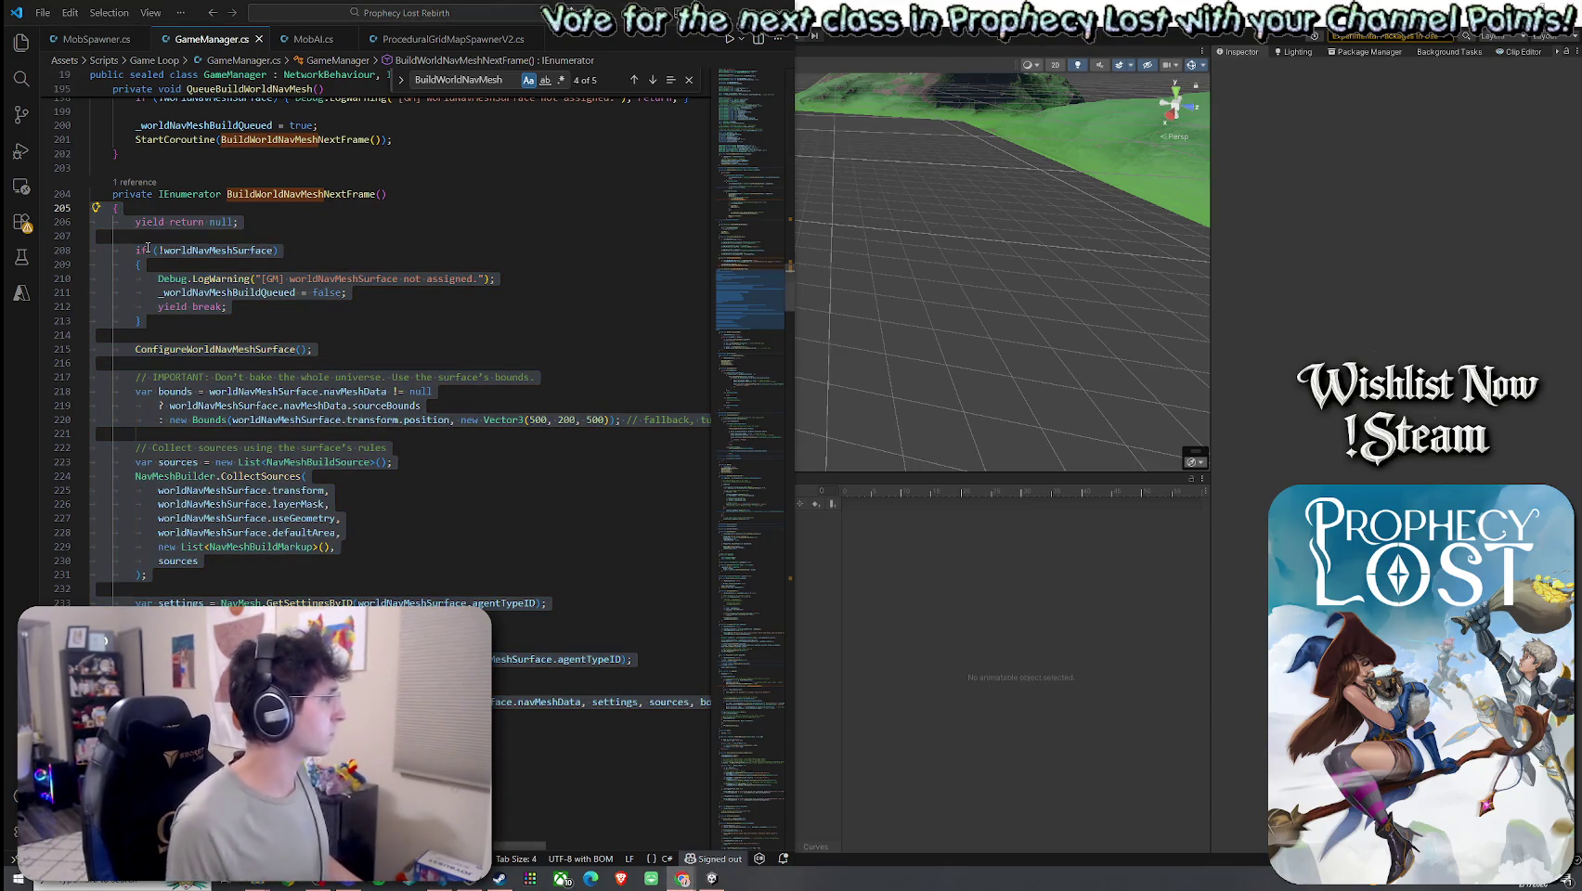
{"action": "double_click", "coordinate": [501, 81]}
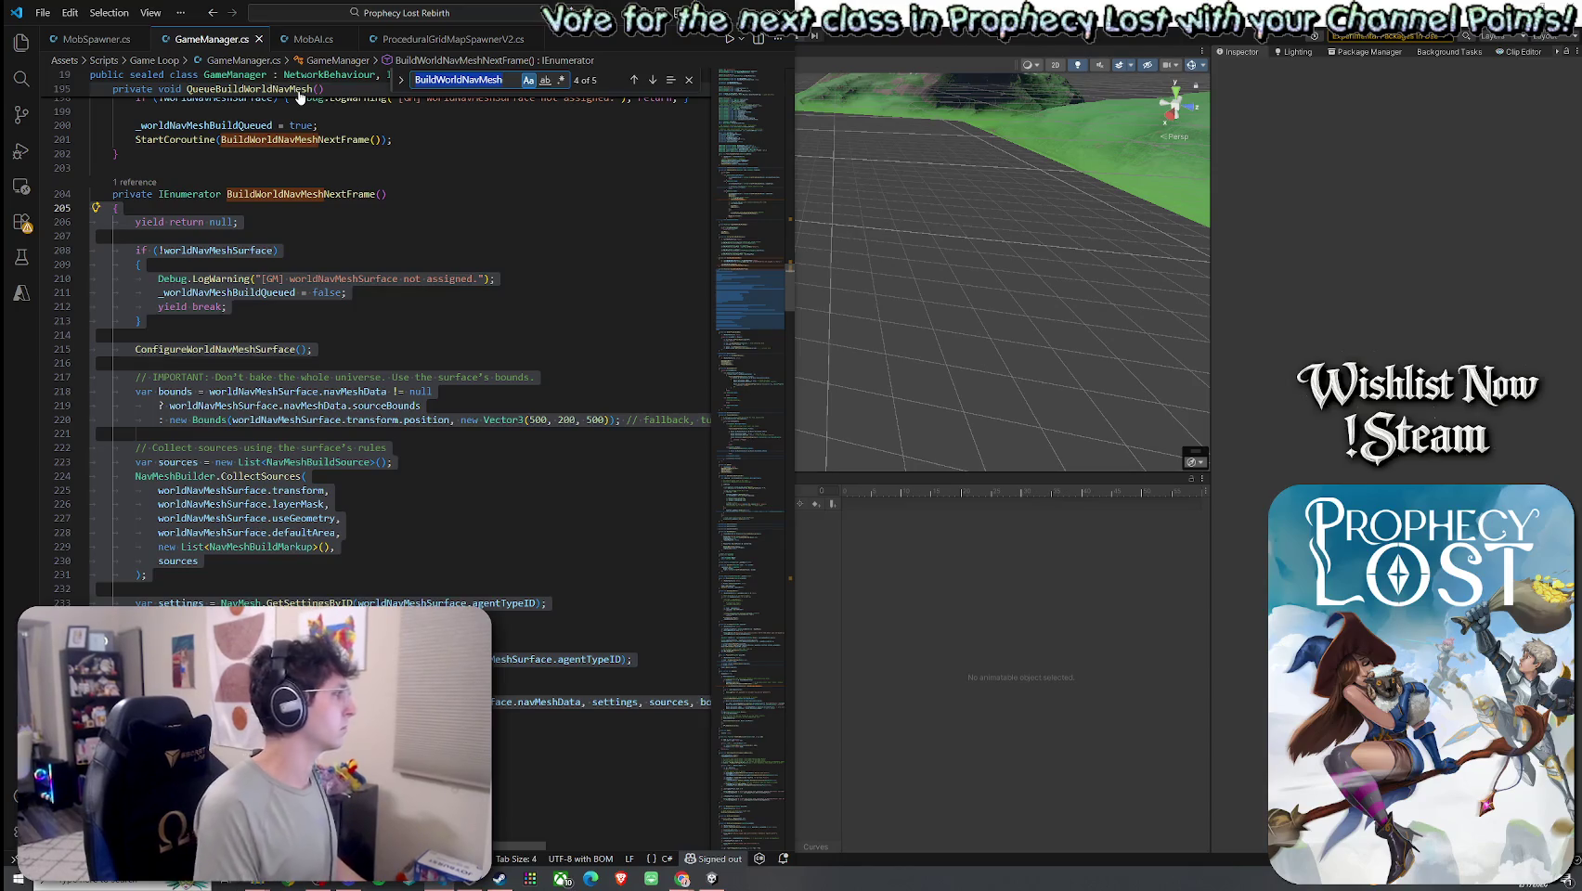
{"action": "type", "text": "wpr"}
{"action": "key", "text": "BackSpace"}
{"action": "key", "text": "BackSpace"}
{"action": "type", "text": "orldNavMesh"}
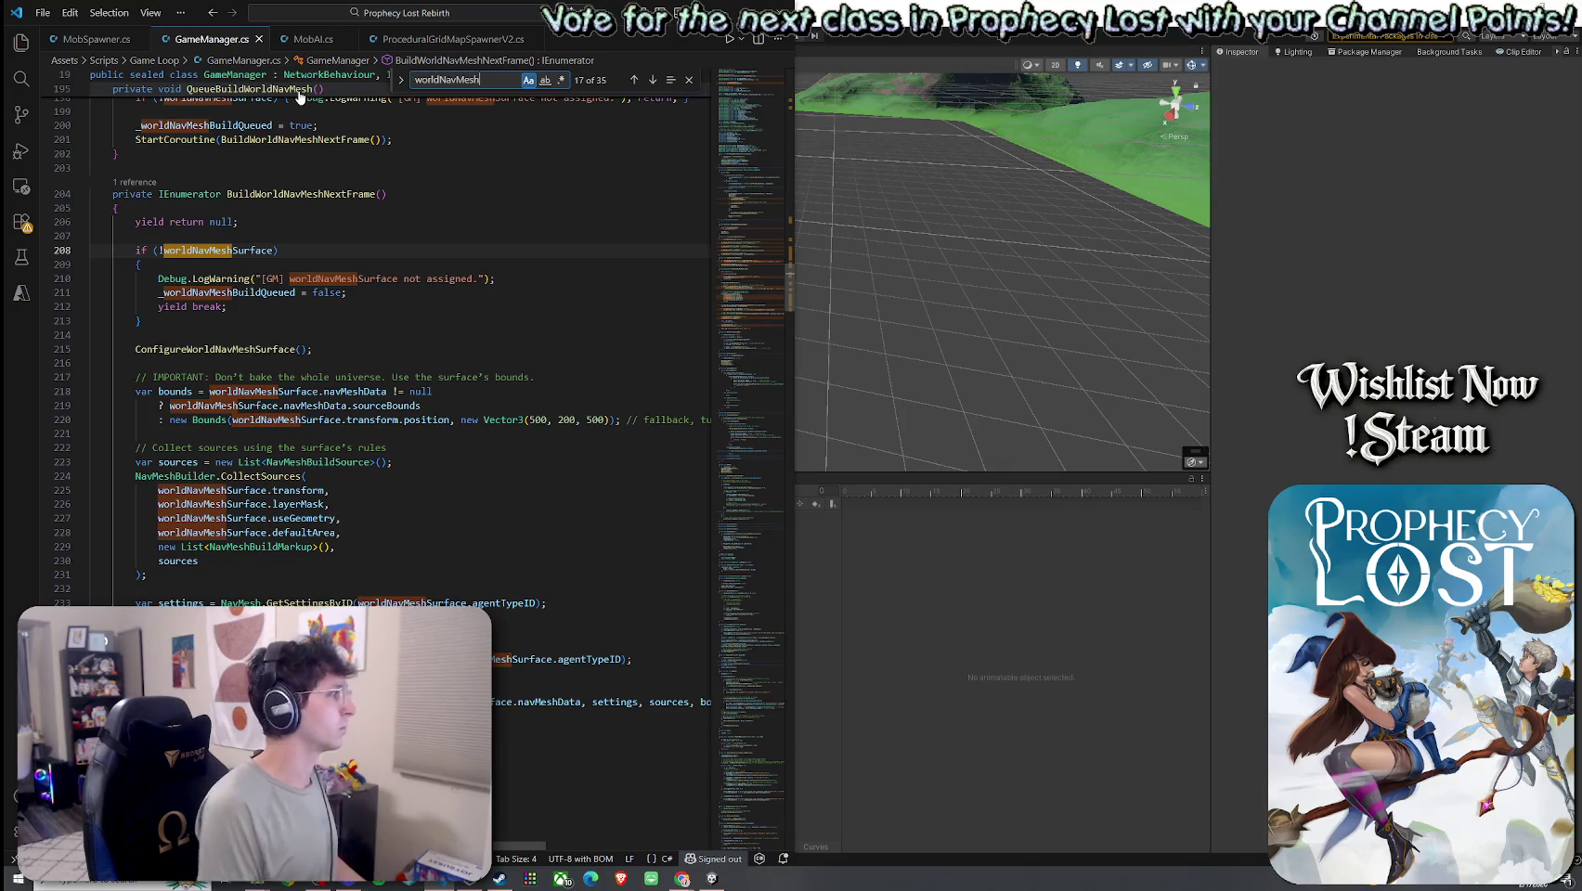
{"action": "key", "text": "BackSpace"}
{"action": "type", "text": "hSurface."}
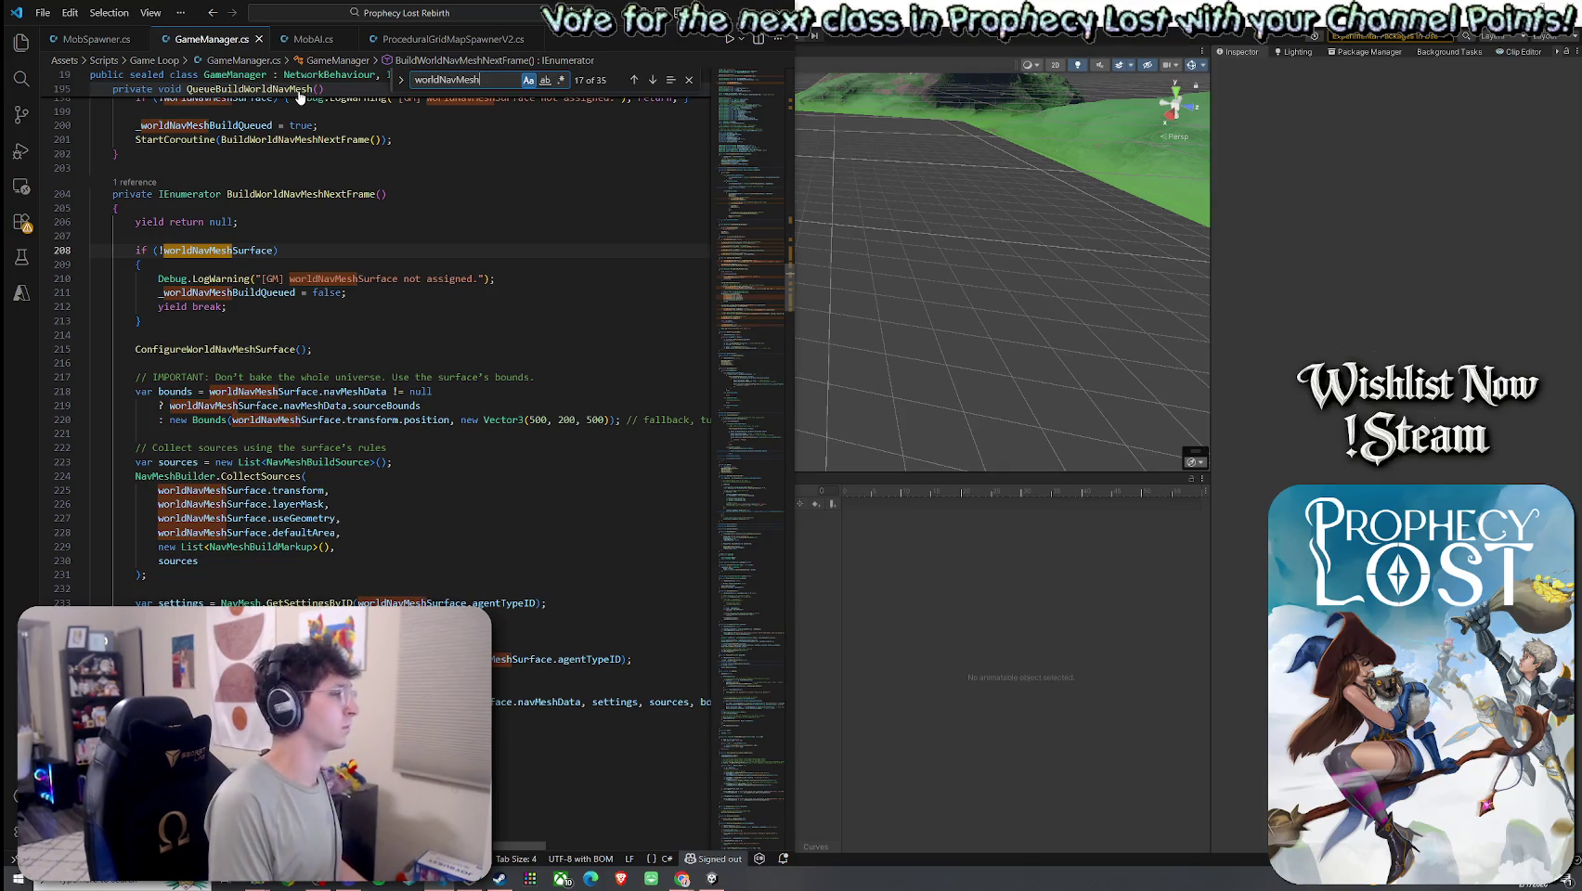
{"action": "type", "text": "layerMask"}
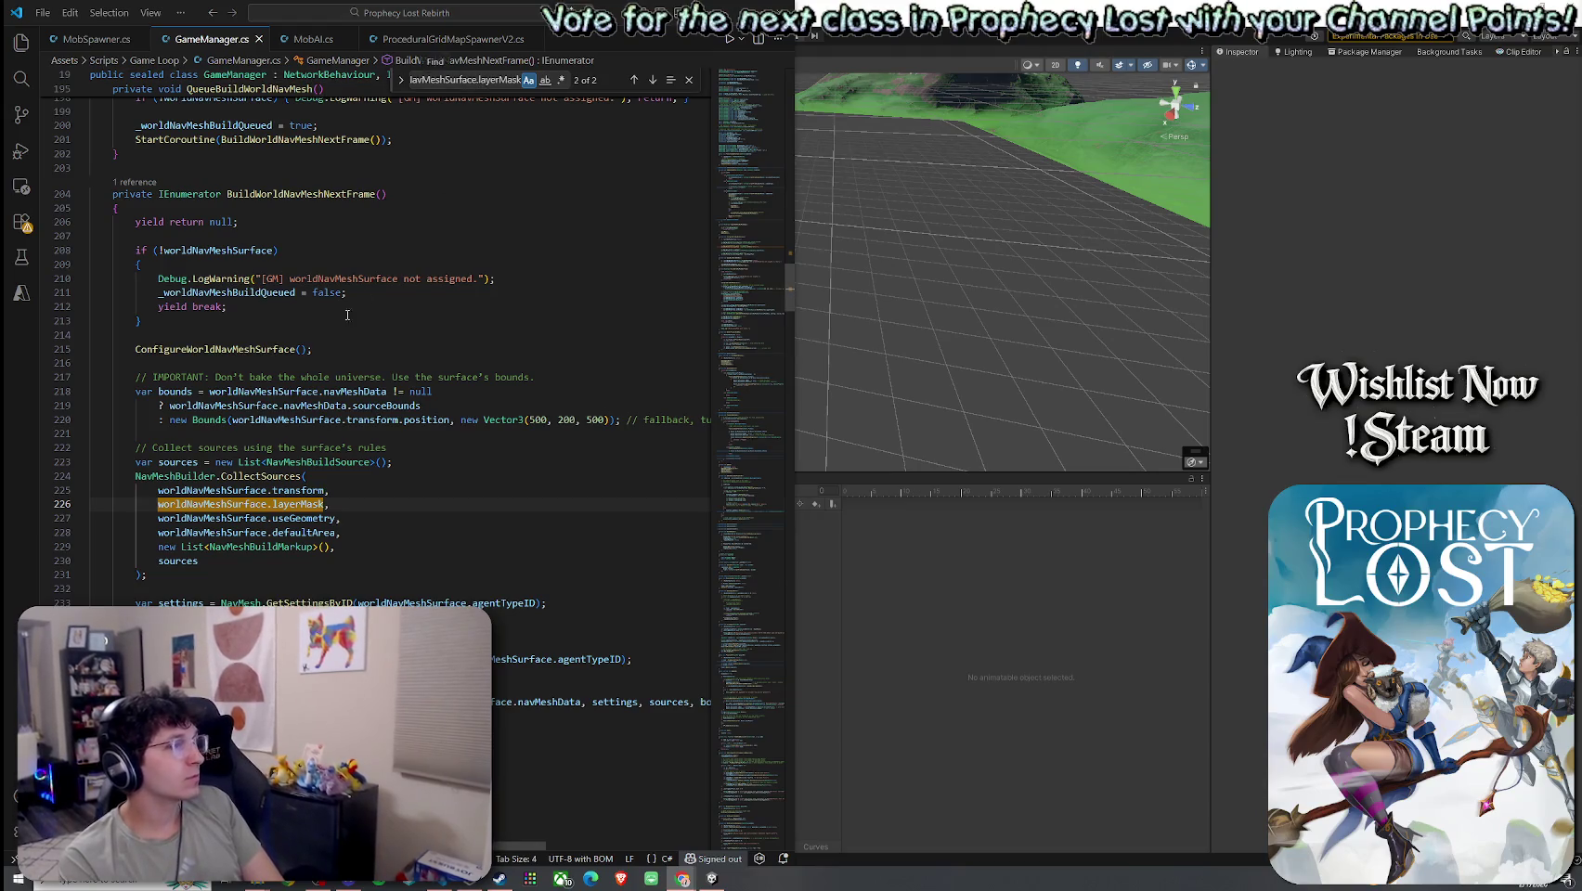
- Step back to the earlier worldNavMeshSurface.layerMask match
{"action": "left_click", "coordinate": [634, 80]}
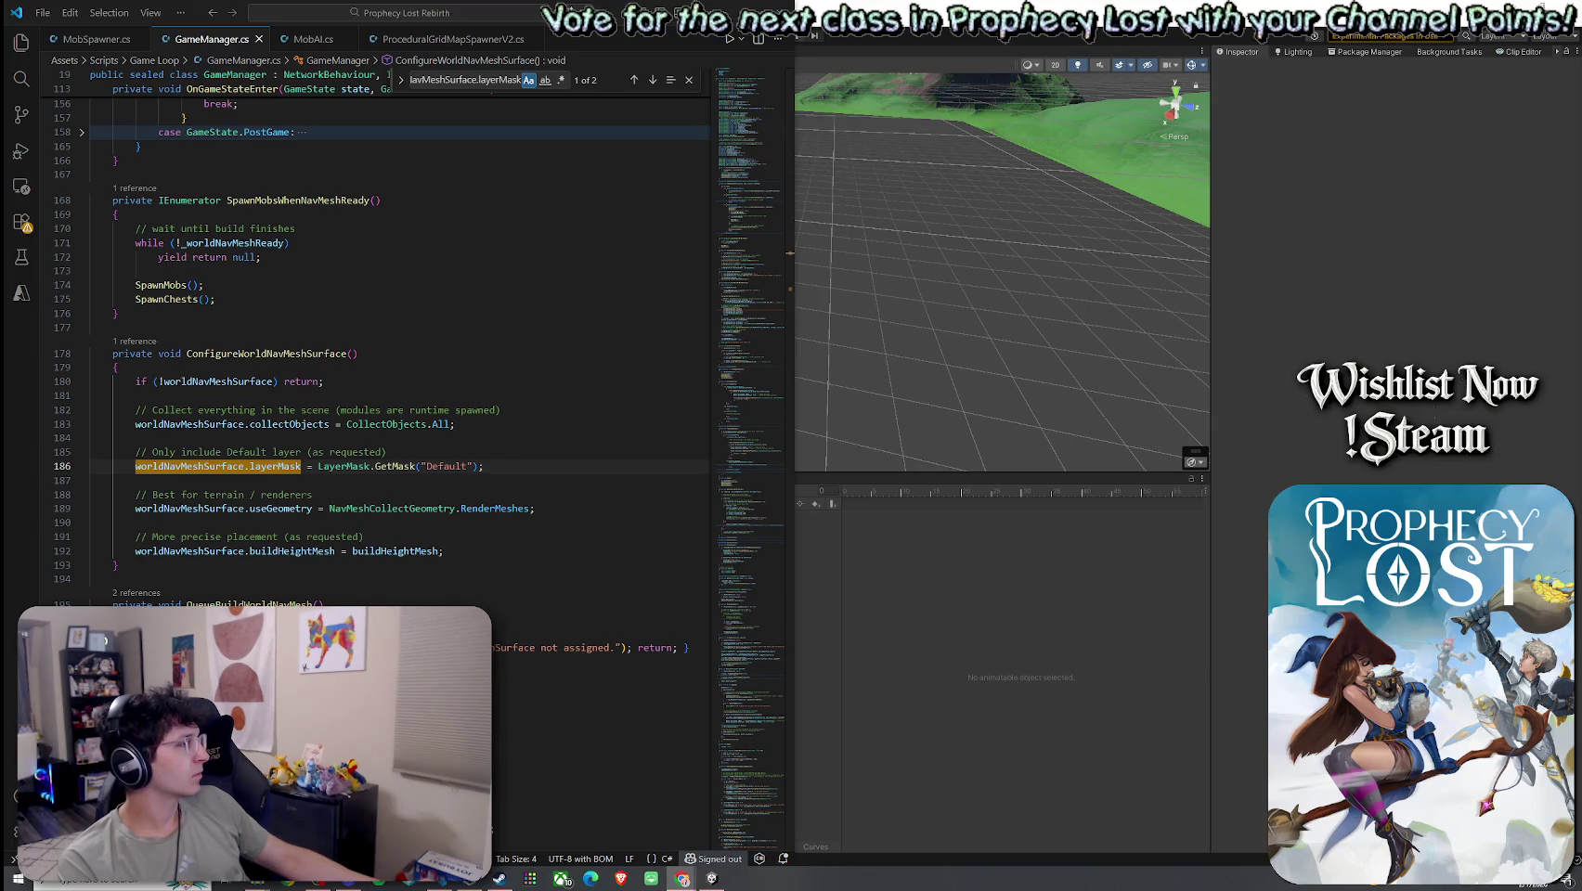
- Replace line 186's layer mask with LayerMask.GetMask("NavMeshStatic") and remove the blank line
{"action": "left_click_drag", "start_coordinate": [483, 466], "coordinate": [137, 468]}
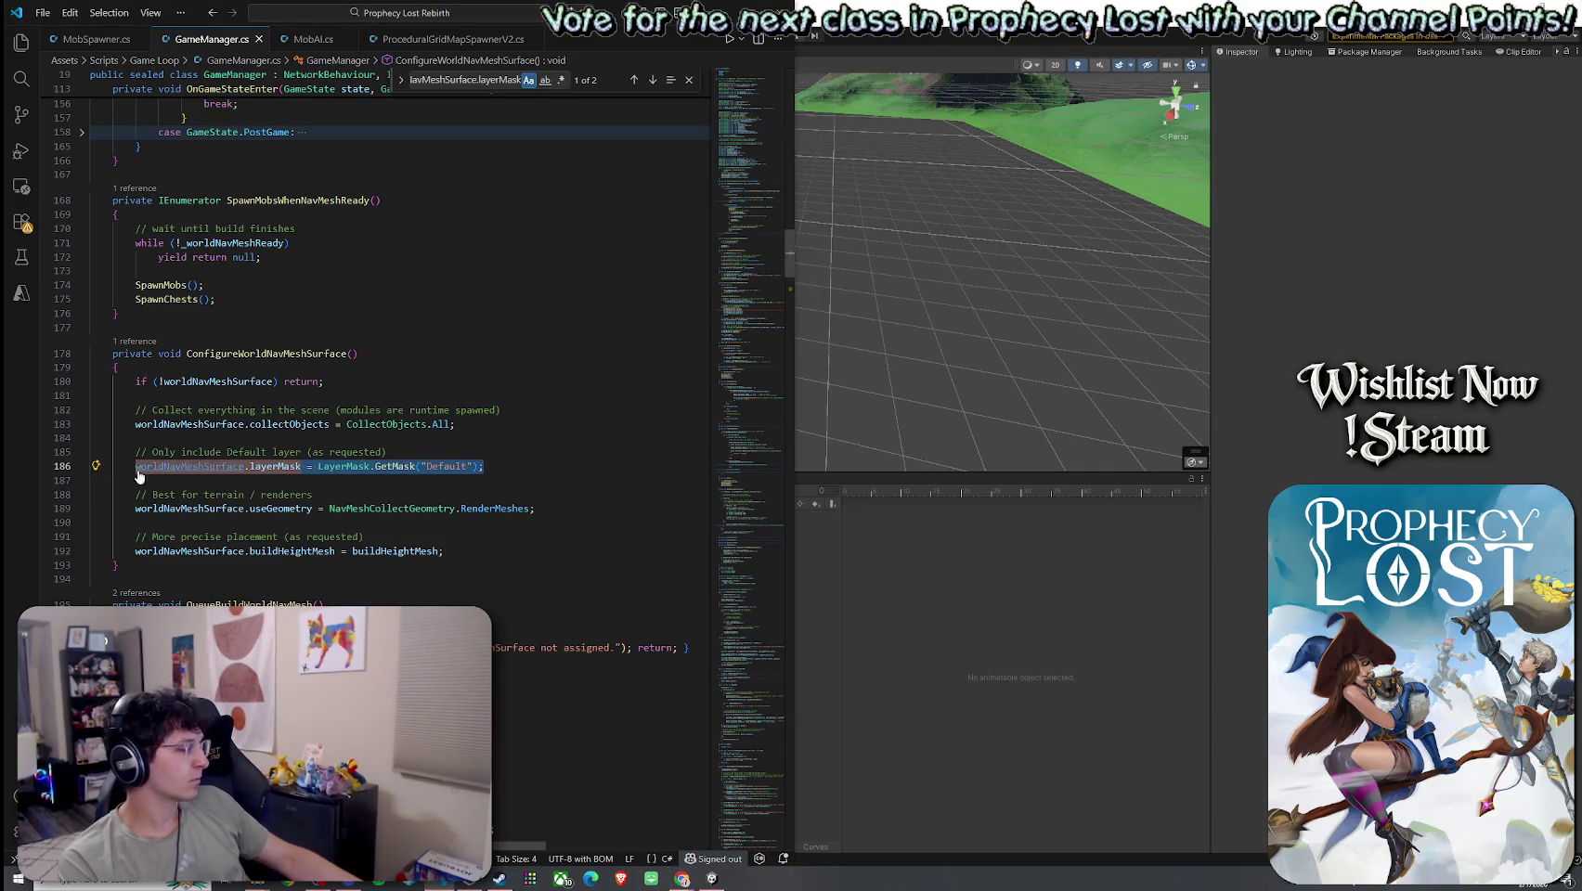
{"action": "type", "text": "worldNavMeshSurface.layerMask = LayerMask.GetMask(\"NavMeshStatic\");"}
{"action": "left_click", "coordinate": [358, 498]}
{"action": "key", "text": "BackSpace"}
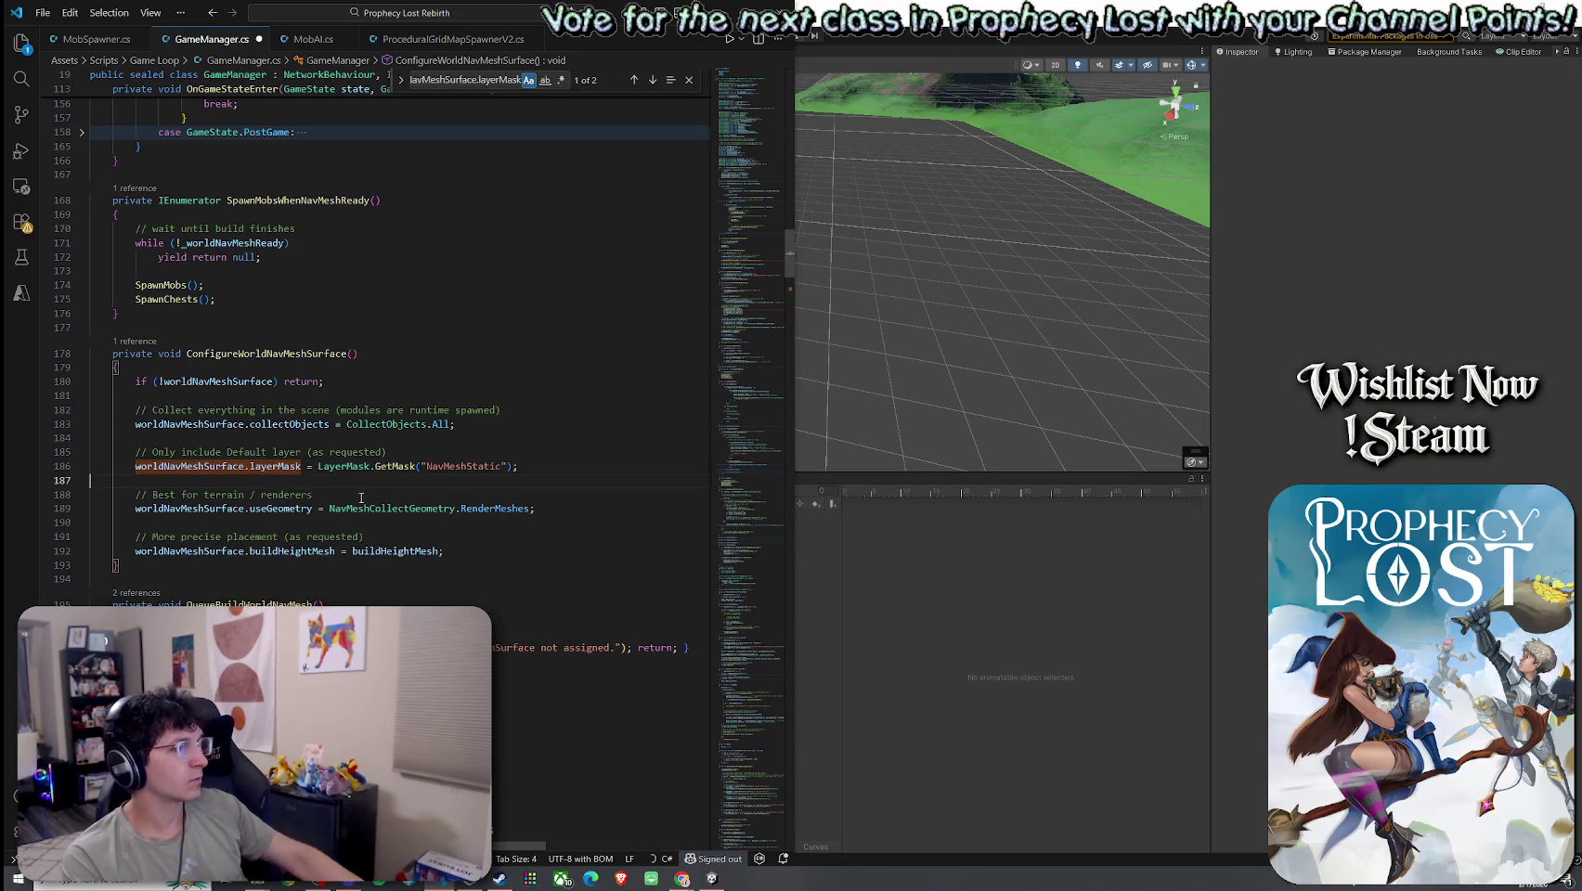
- Save GameManager.cs and switch to Unity so the scripts recompile
{"action": "double_click", "coordinate": [460, 466]}
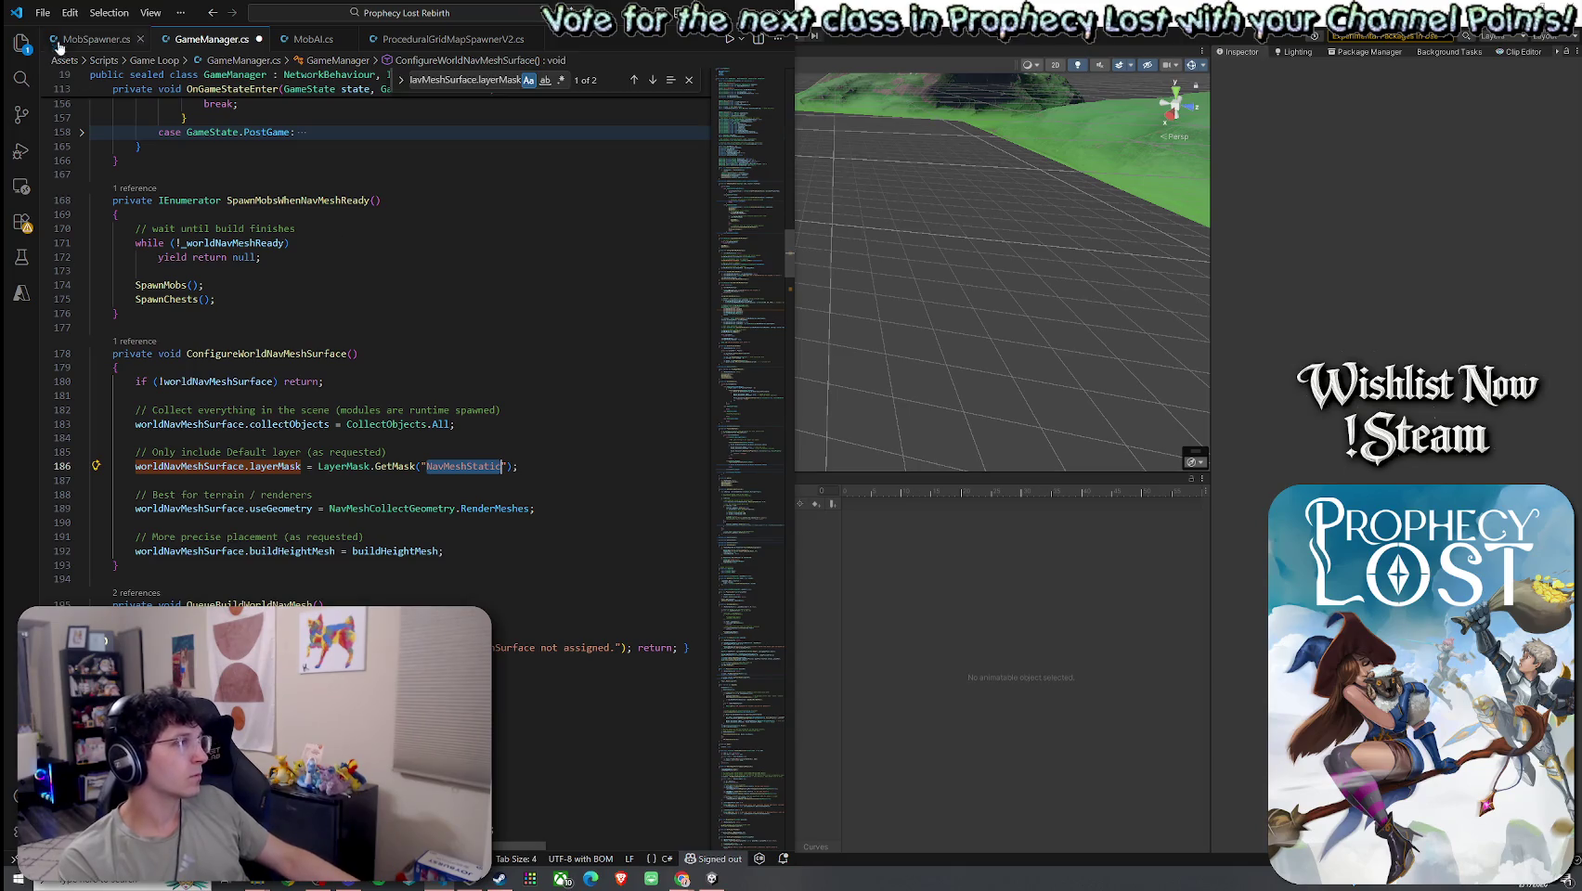
{"action": "left_click", "coordinate": [43, 12]}
{"action": "left_click", "coordinate": [120, 269]}
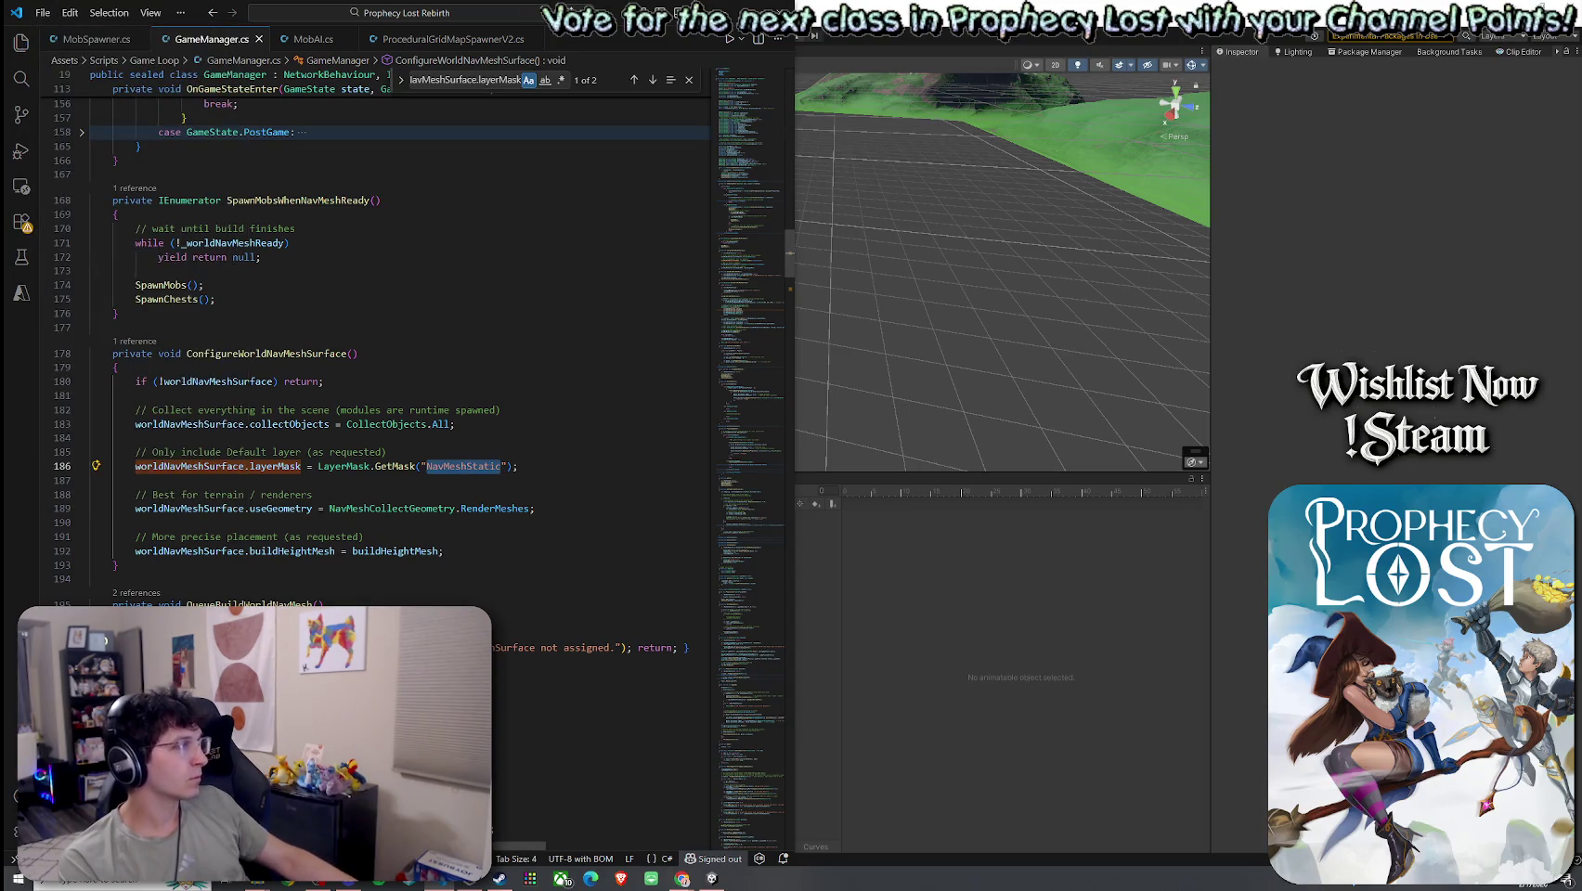
{"action": "key", "text": "alt+Tab"}
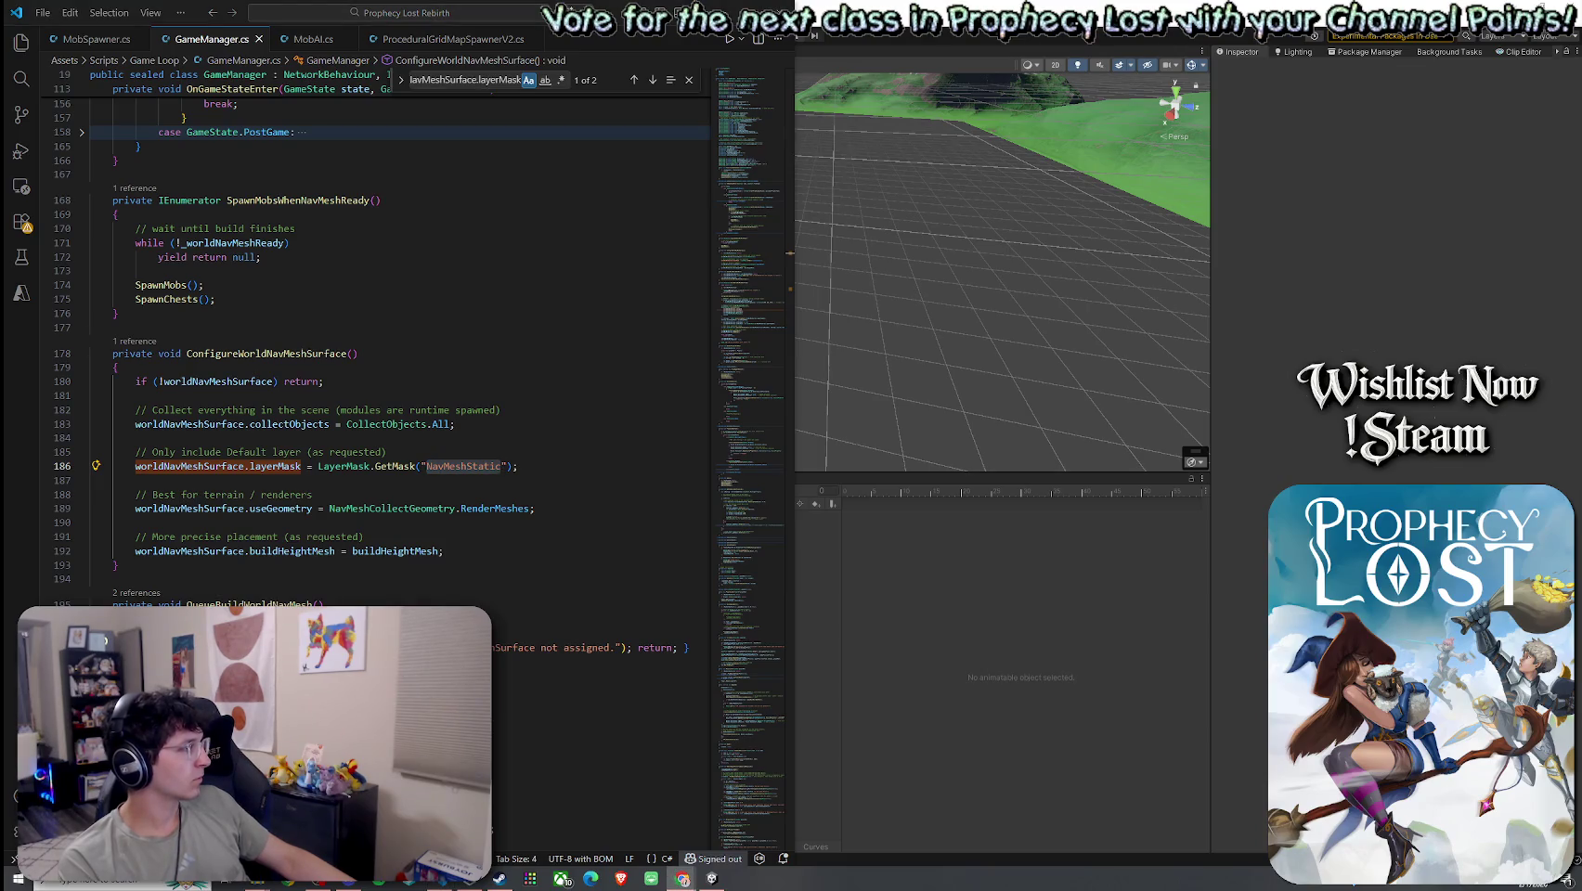
{"action": "left_click", "coordinate": [881, 344]}
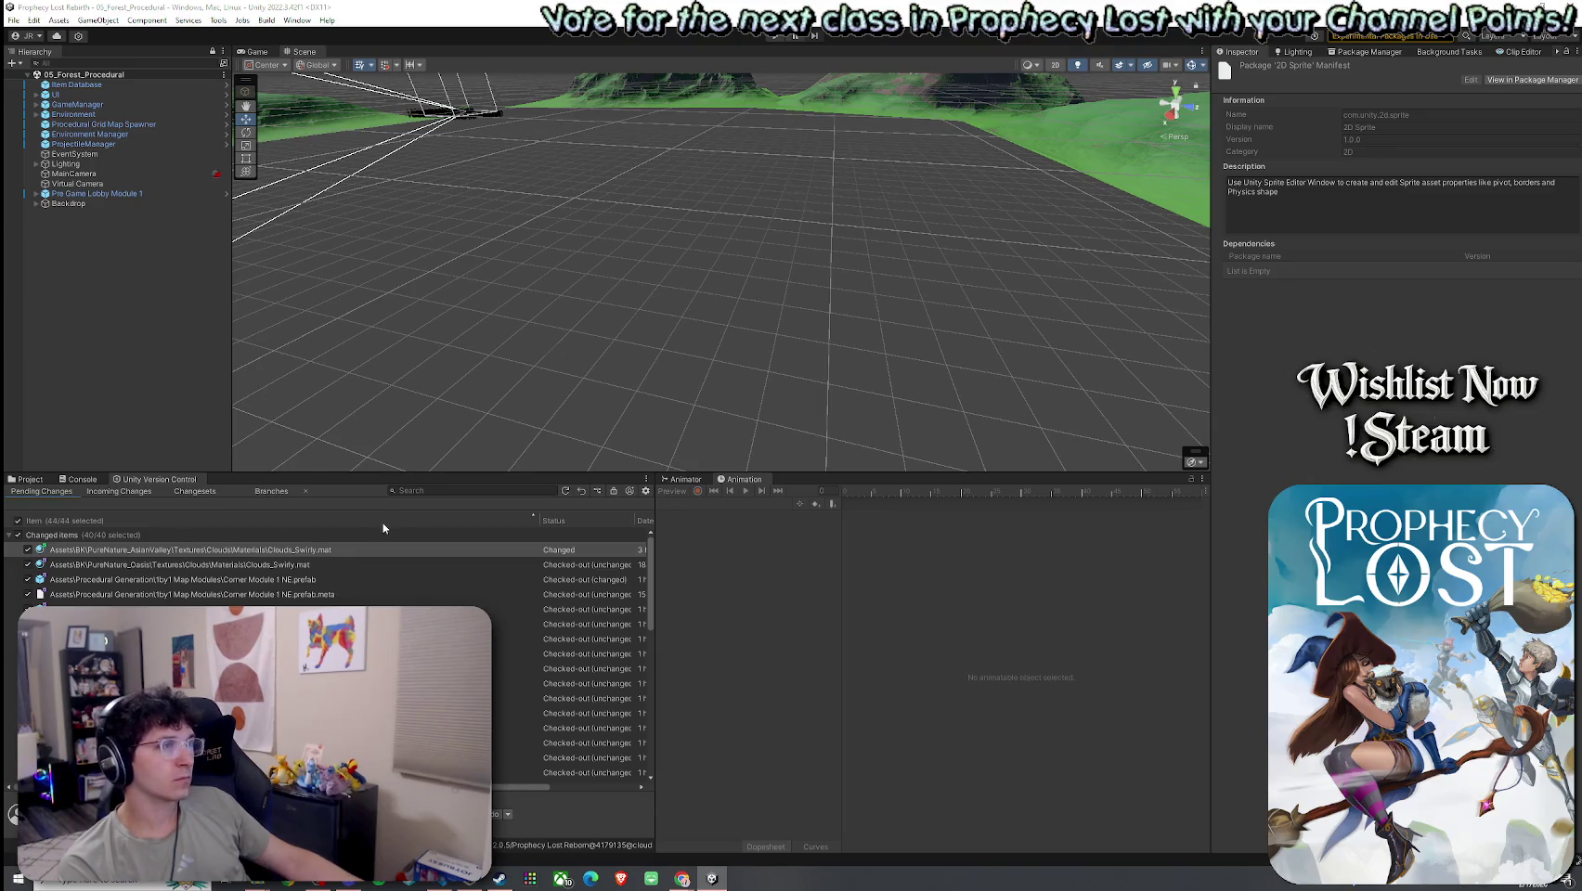
- Type Default over NavMeshStatic in the layerMask line, save GameManager.cs, and return to Unity
{"action": "key", "text": "alt+Tab"}
{"action": "type", "text": "Default"}
{"action": "key", "text": "End"}
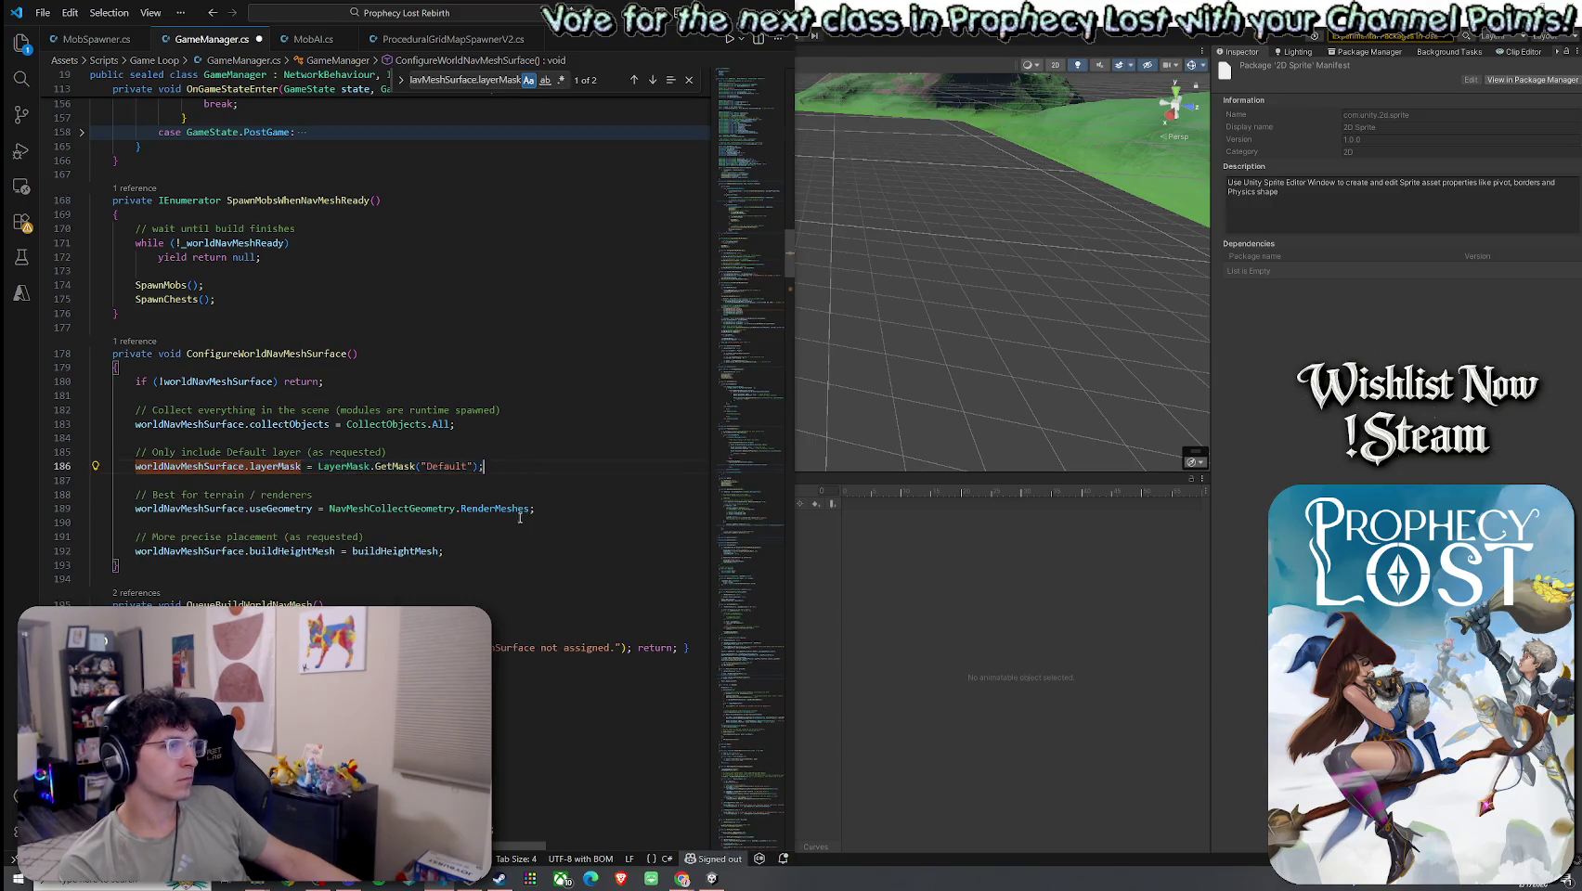
{"action": "left_click", "coordinate": [43, 12]}
{"action": "left_click", "coordinate": [97, 319]}
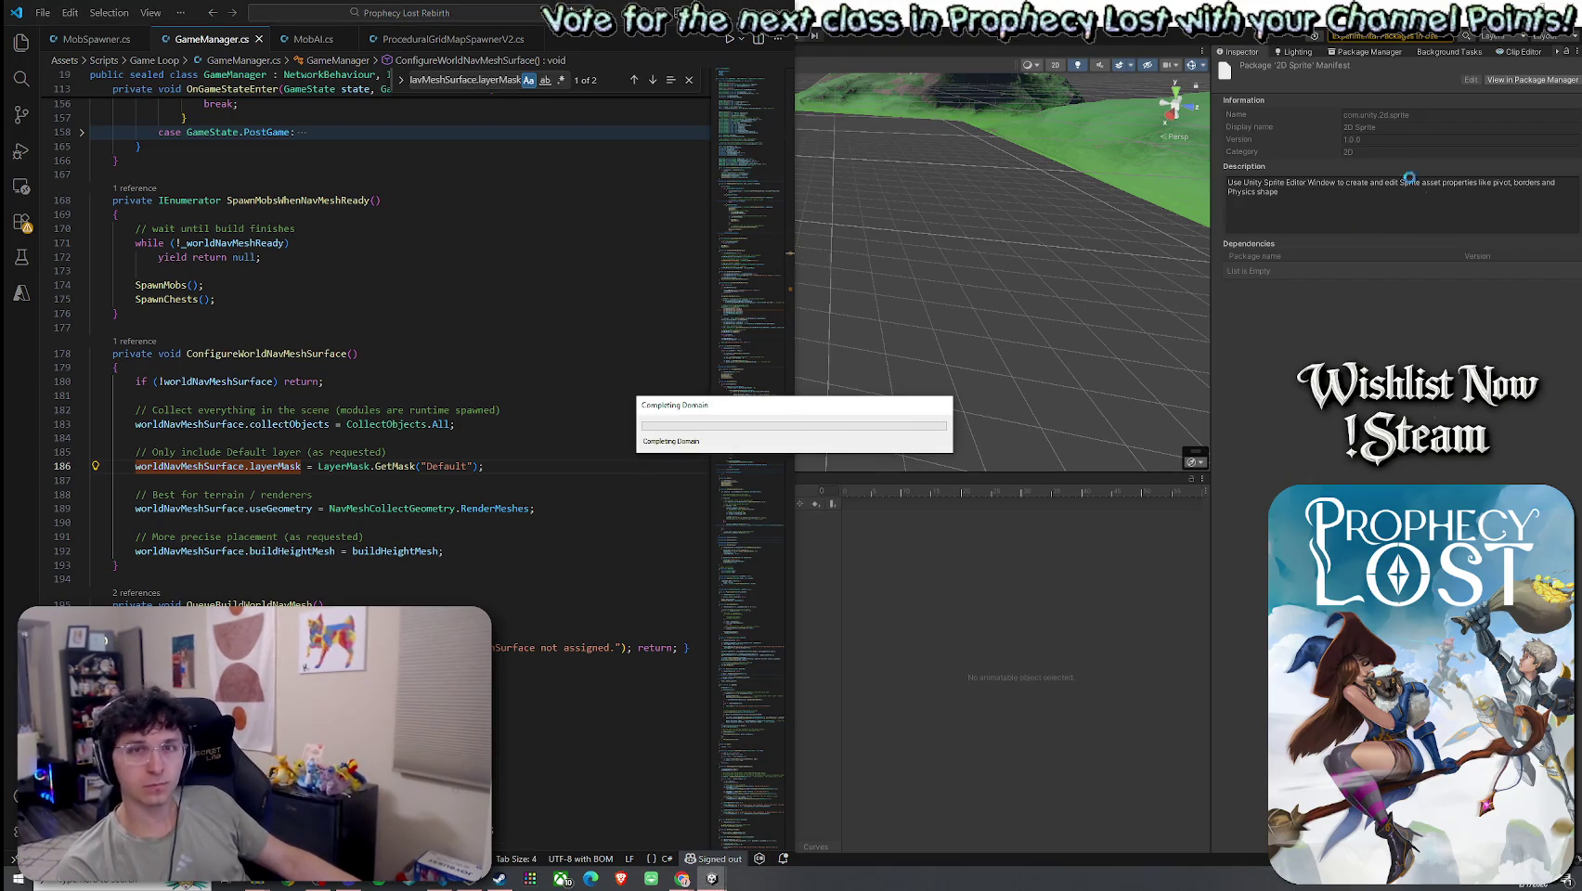
{"action": "left_click", "coordinate": [1361, 110]}
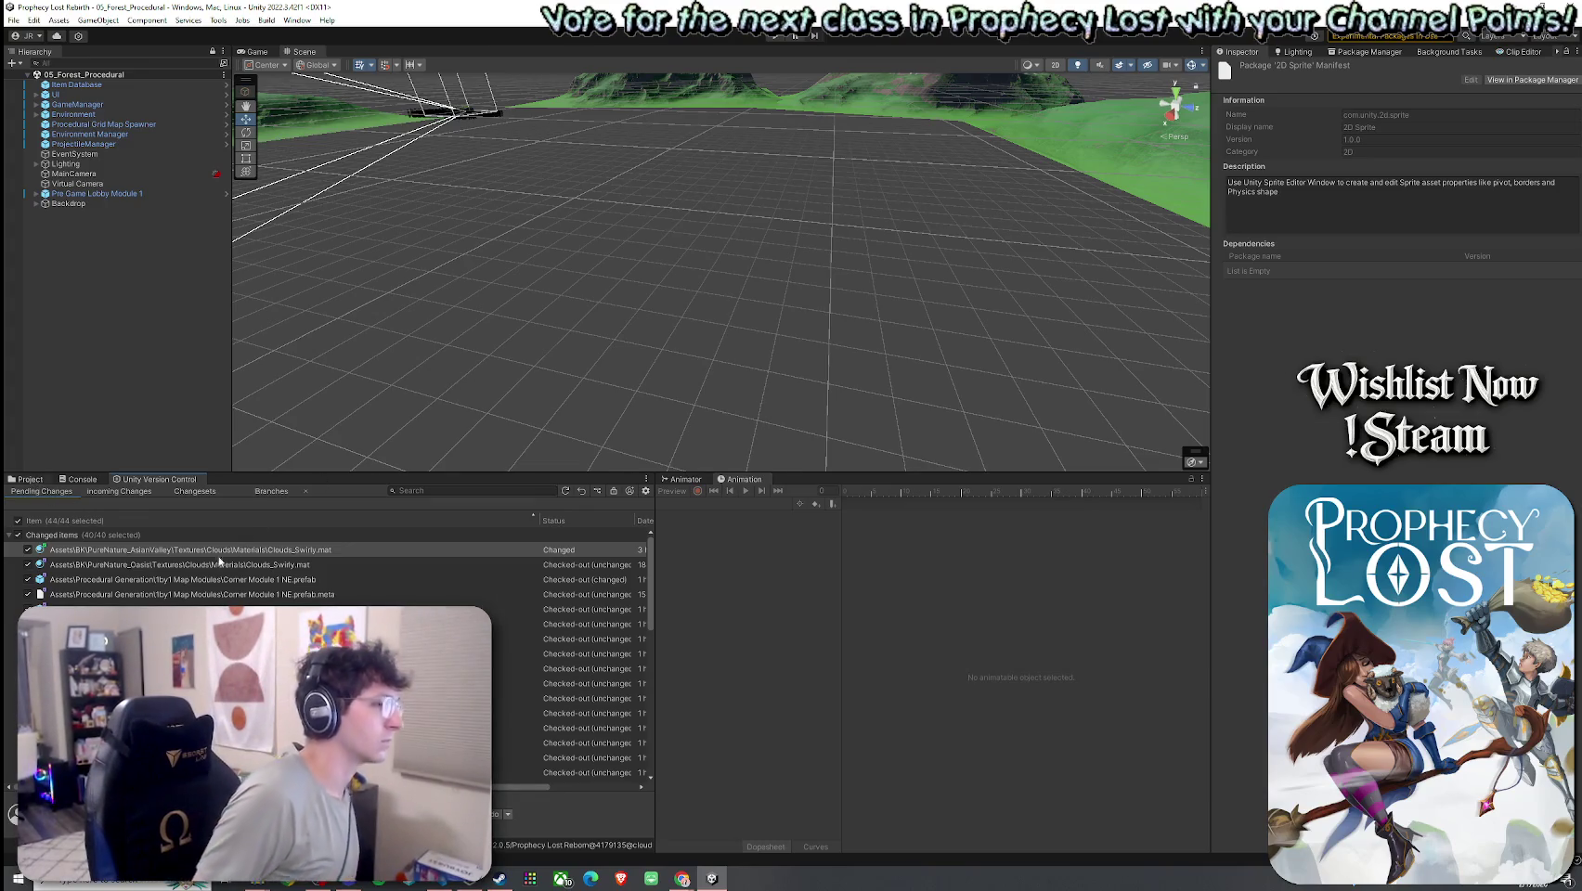
- Enter Play mode and start a game from the Prophecy Lost title screen
{"action": "left_click", "coordinate": [28, 479]}
{"action": "left_click", "coordinate": [14, 20]}
{"action": "left_click", "coordinate": [46, 81]}
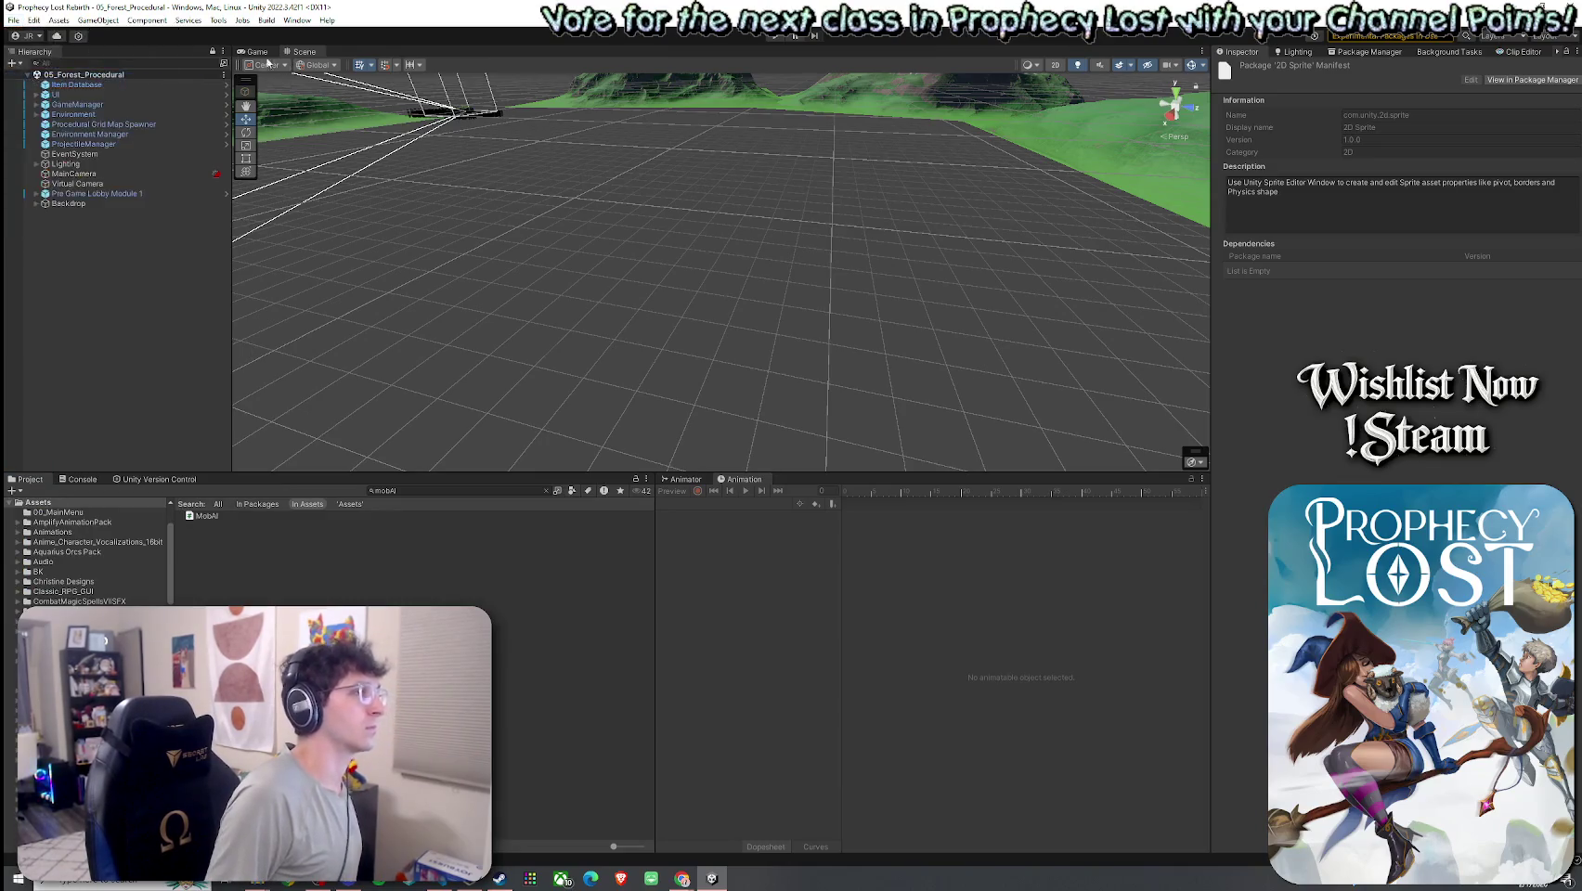
{"action": "key", "text": "ctrl+p"}
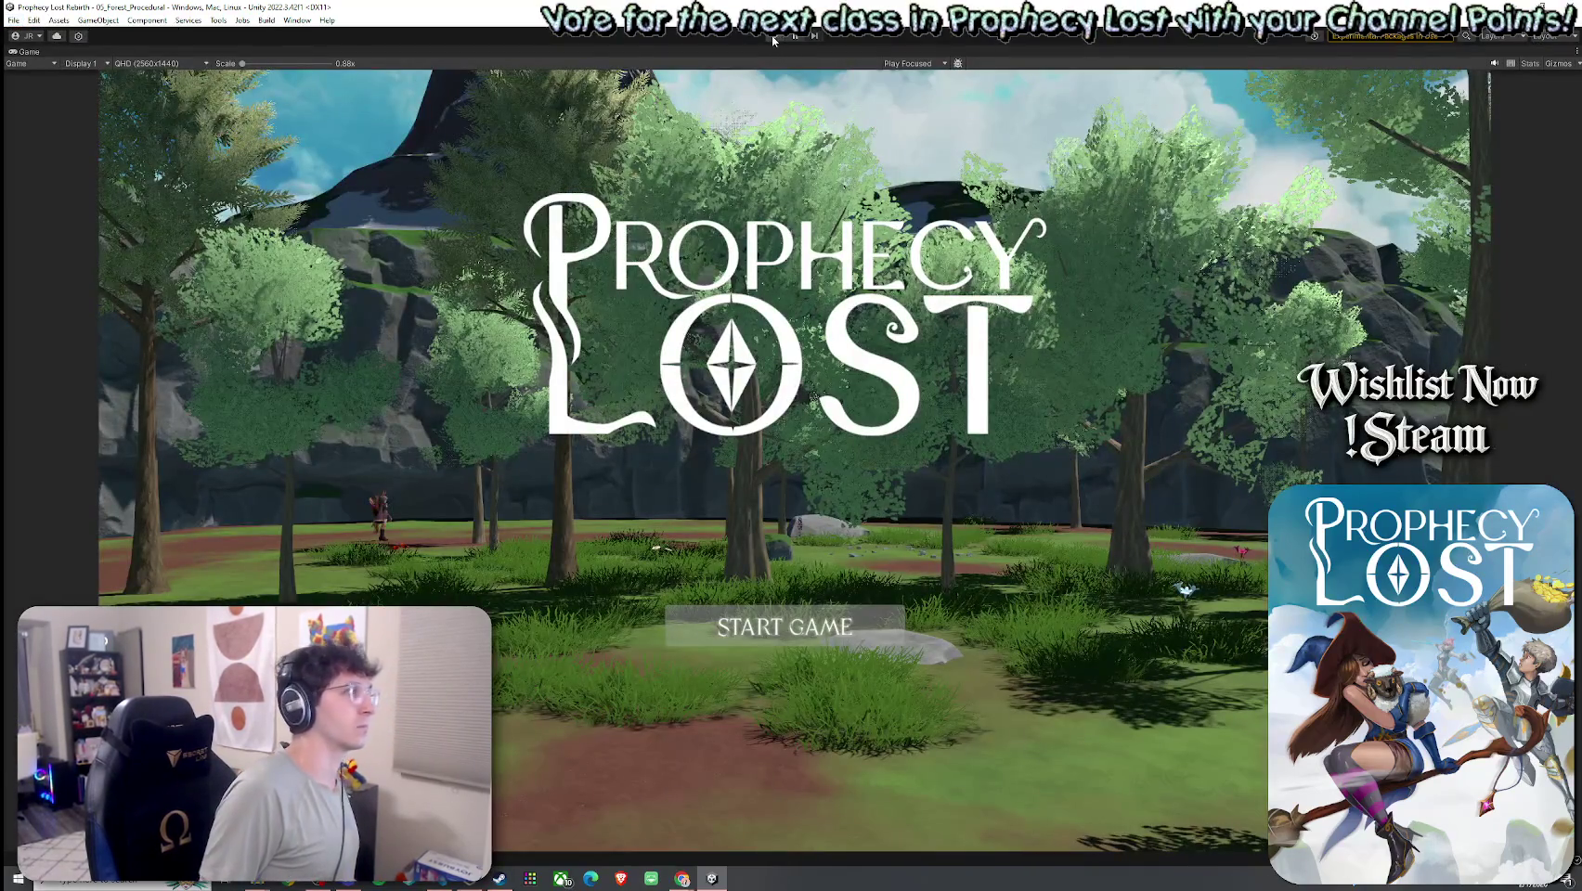
{"action": "left_click", "coordinate": [778, 37]}
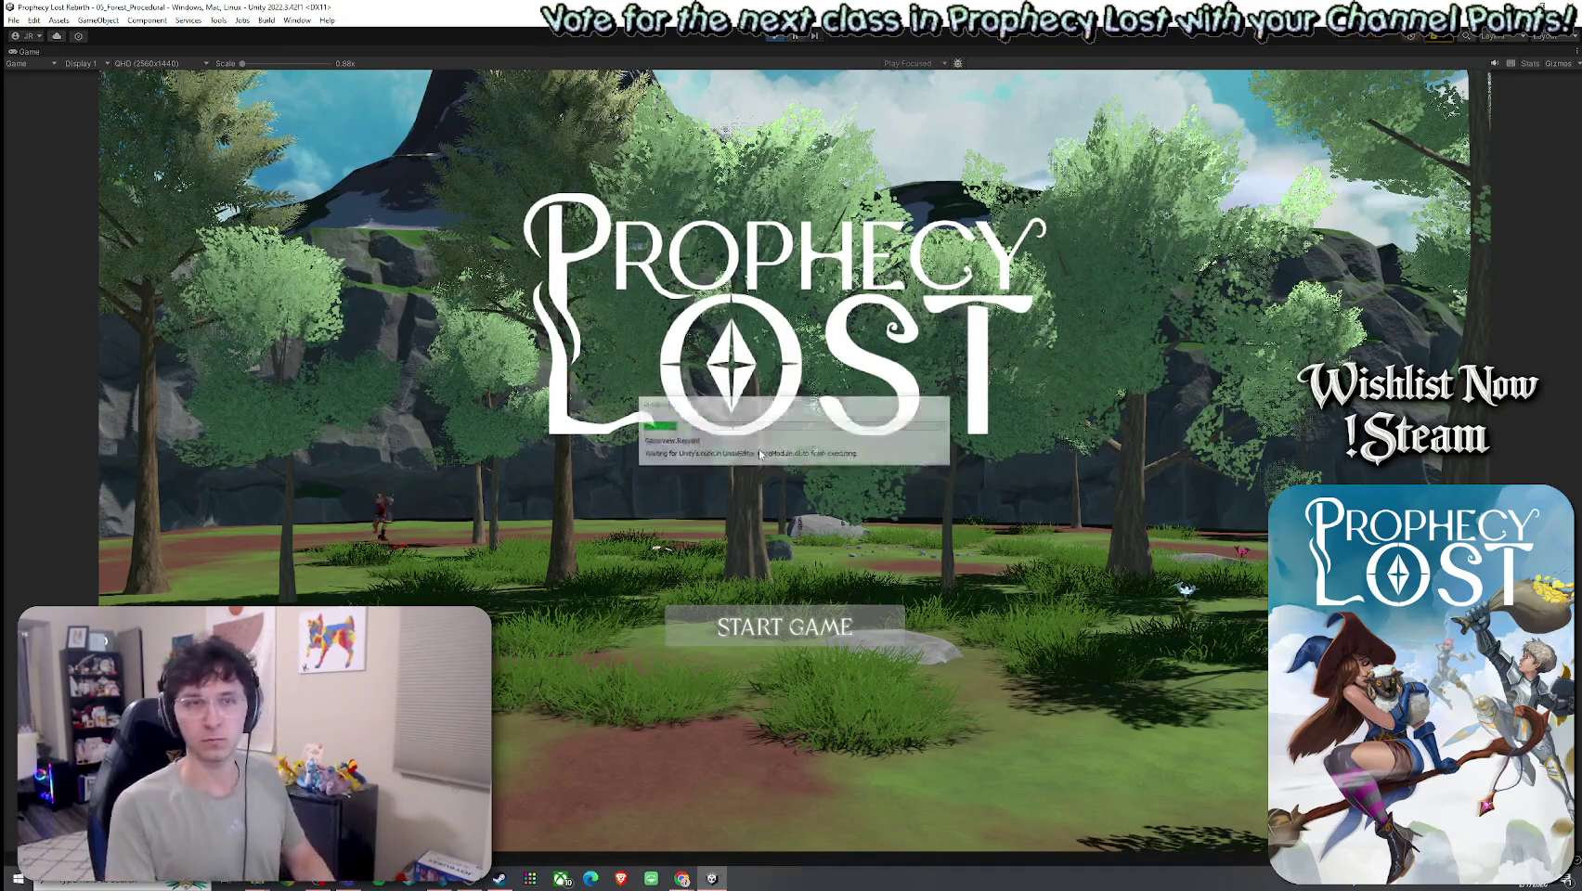
{"action": "left_click", "coordinate": [730, 625]}
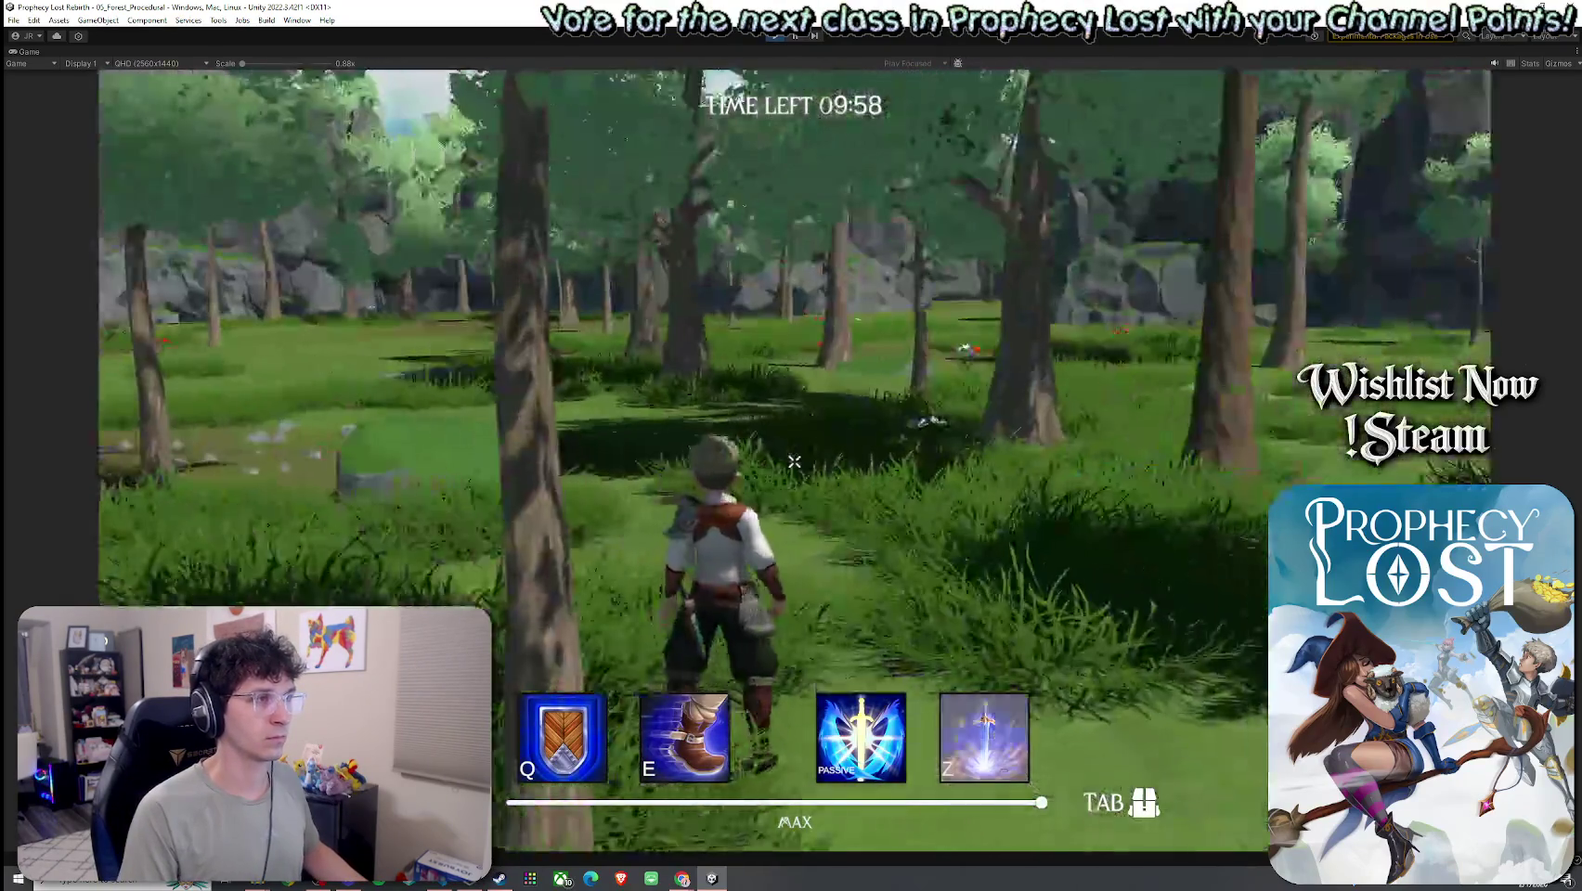
- Run the character forward through the forest, then leave the game view
{"action": "key", "text": "w"}
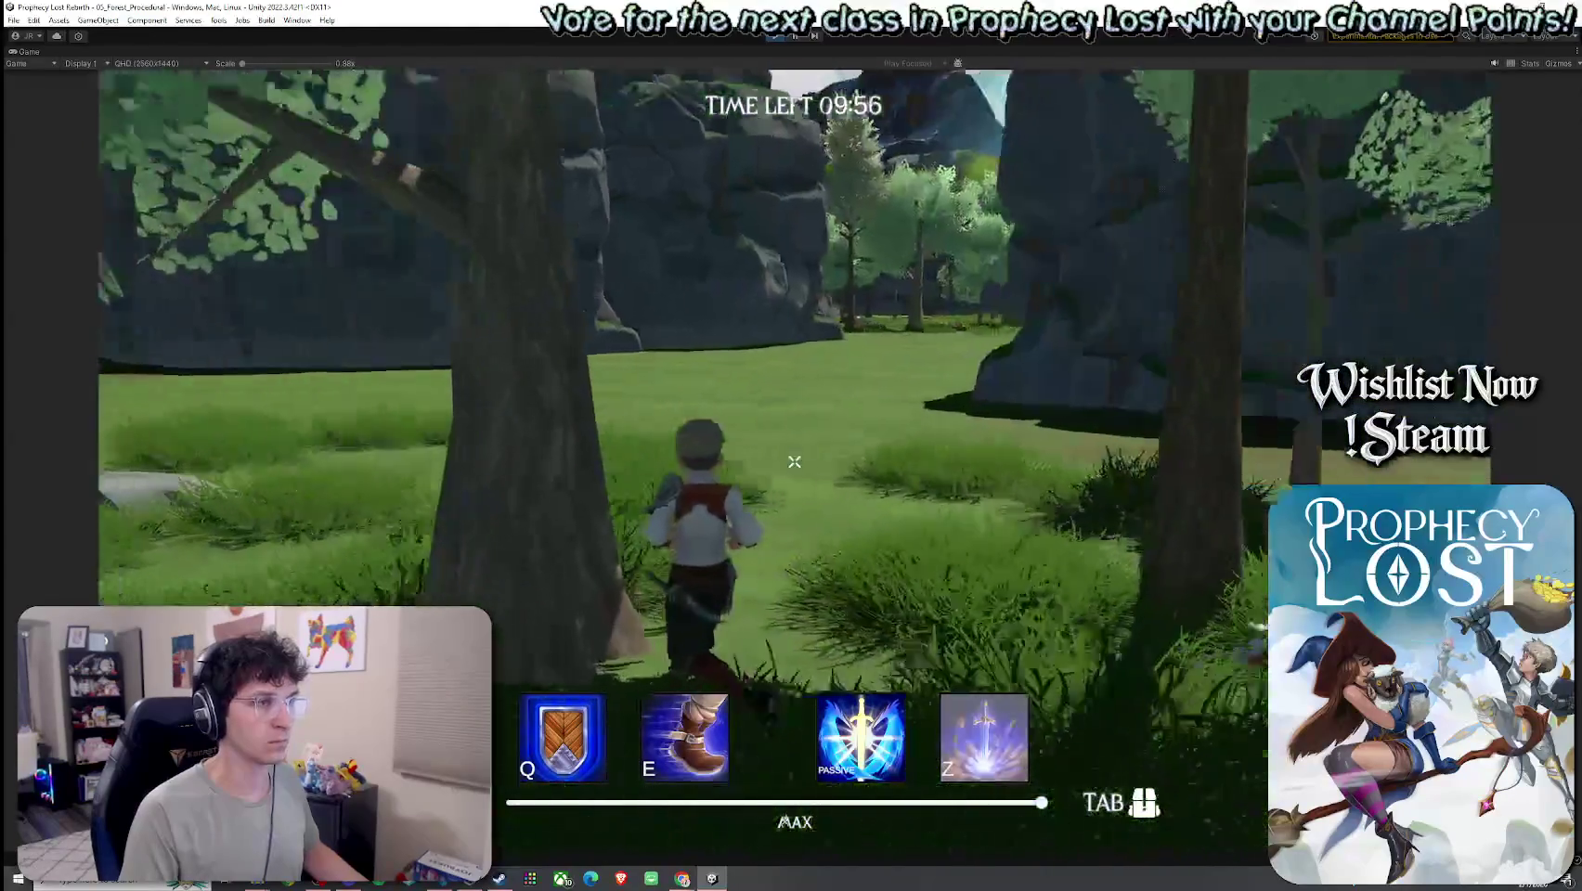
{"action": "key", "text": "w"}
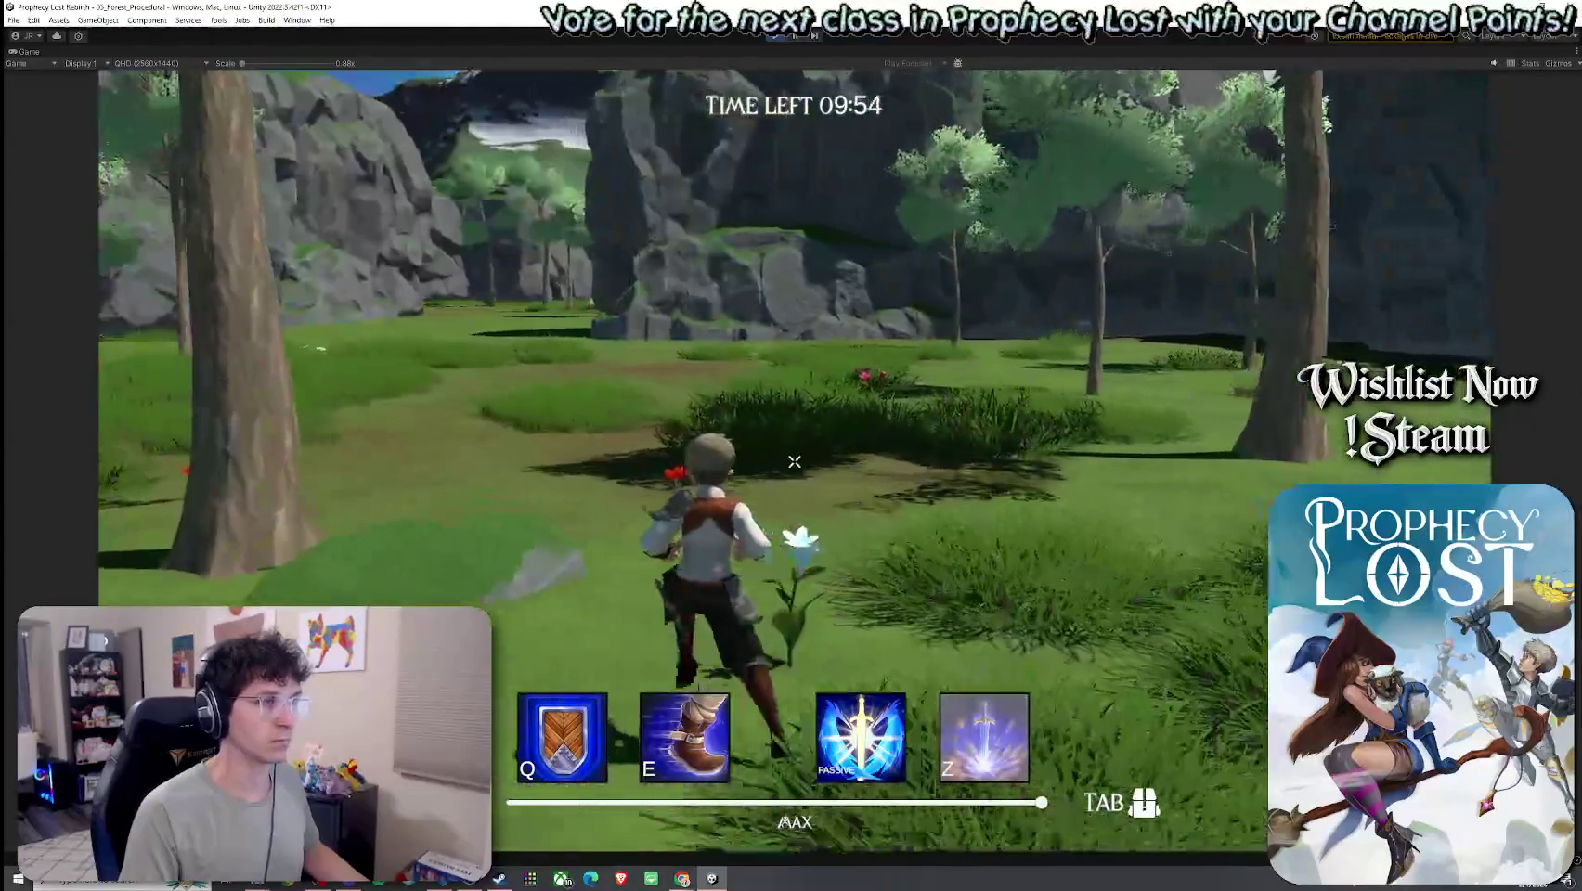
{"action": "key", "text": "ctrl+p"}
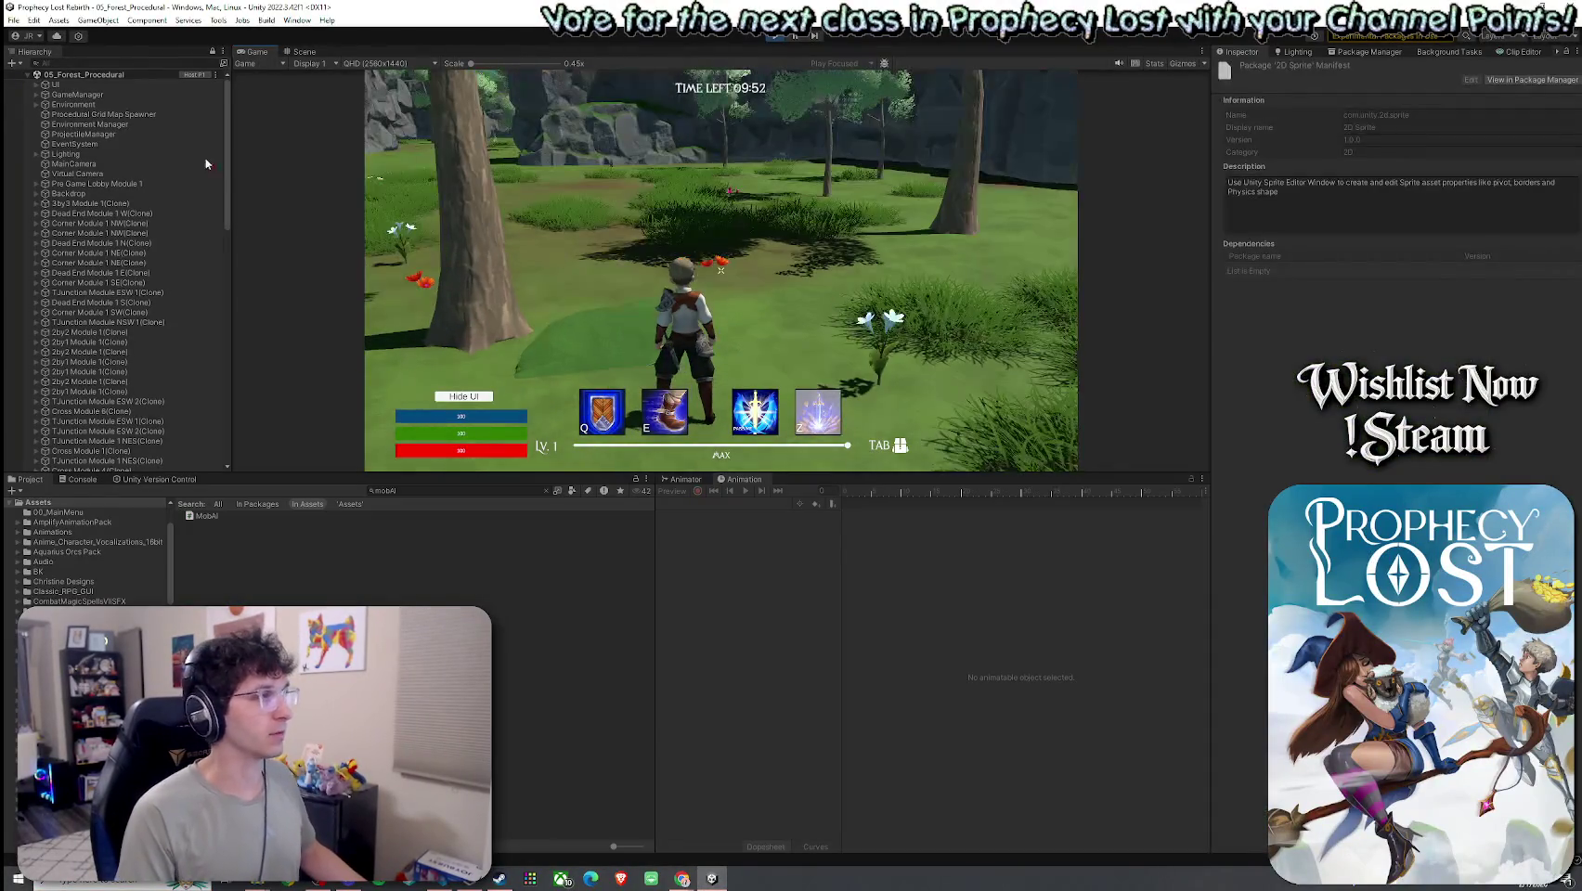
- Search the Hierarchy for 'Player' and inspect the spawned Player(Clone) object
{"action": "left_click", "coordinate": [153, 62]}
{"action": "type", "text": "Pla"}
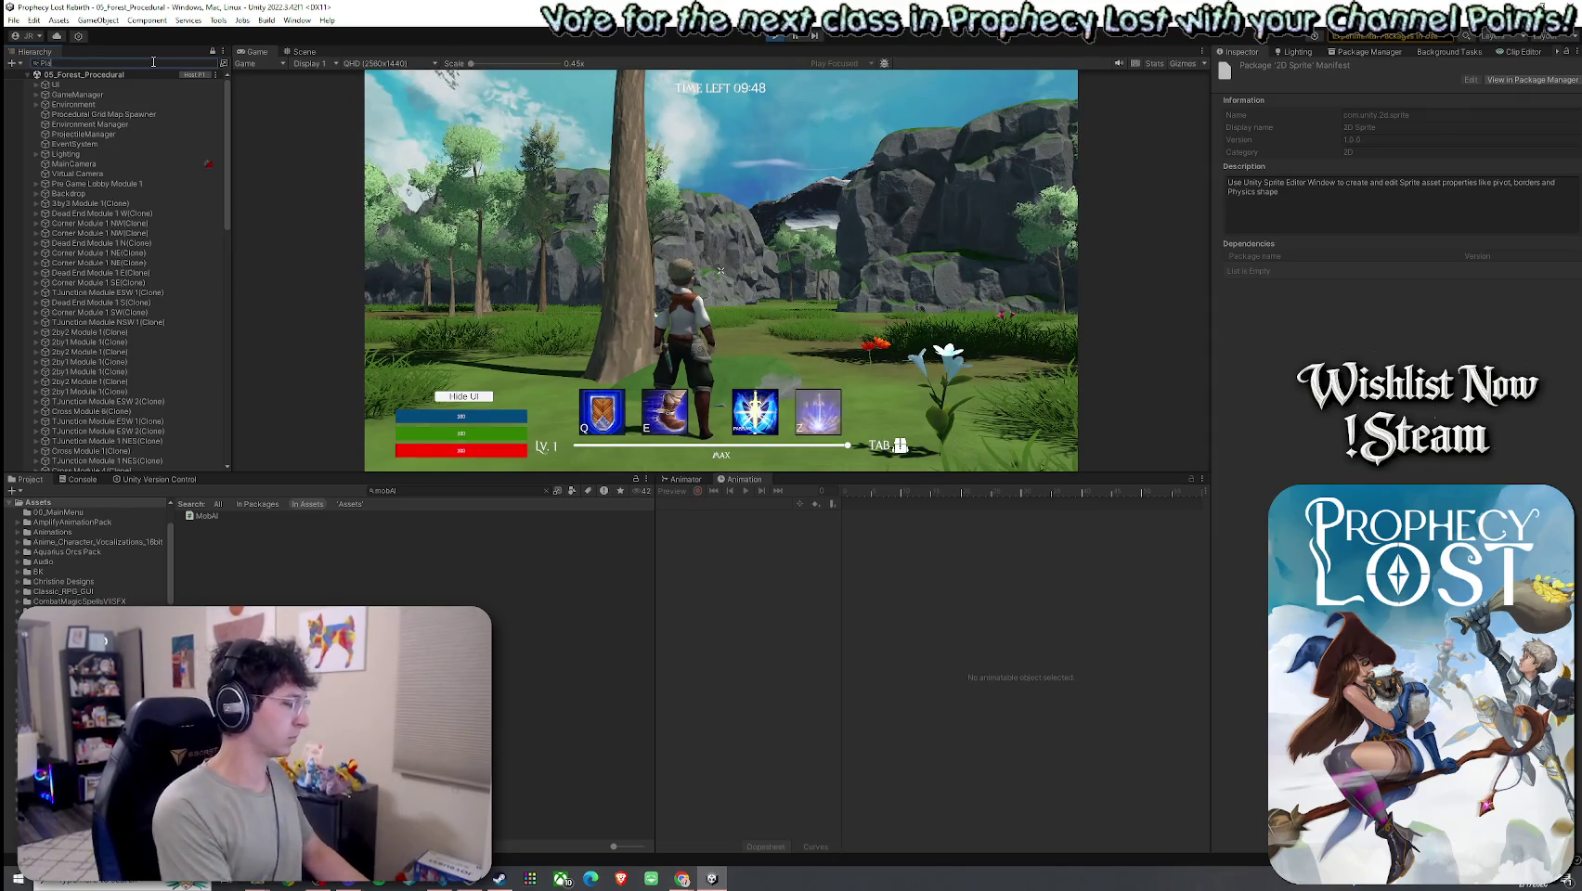
{"action": "type", "text": "yer"}
{"action": "left_click", "coordinate": [131, 105]}
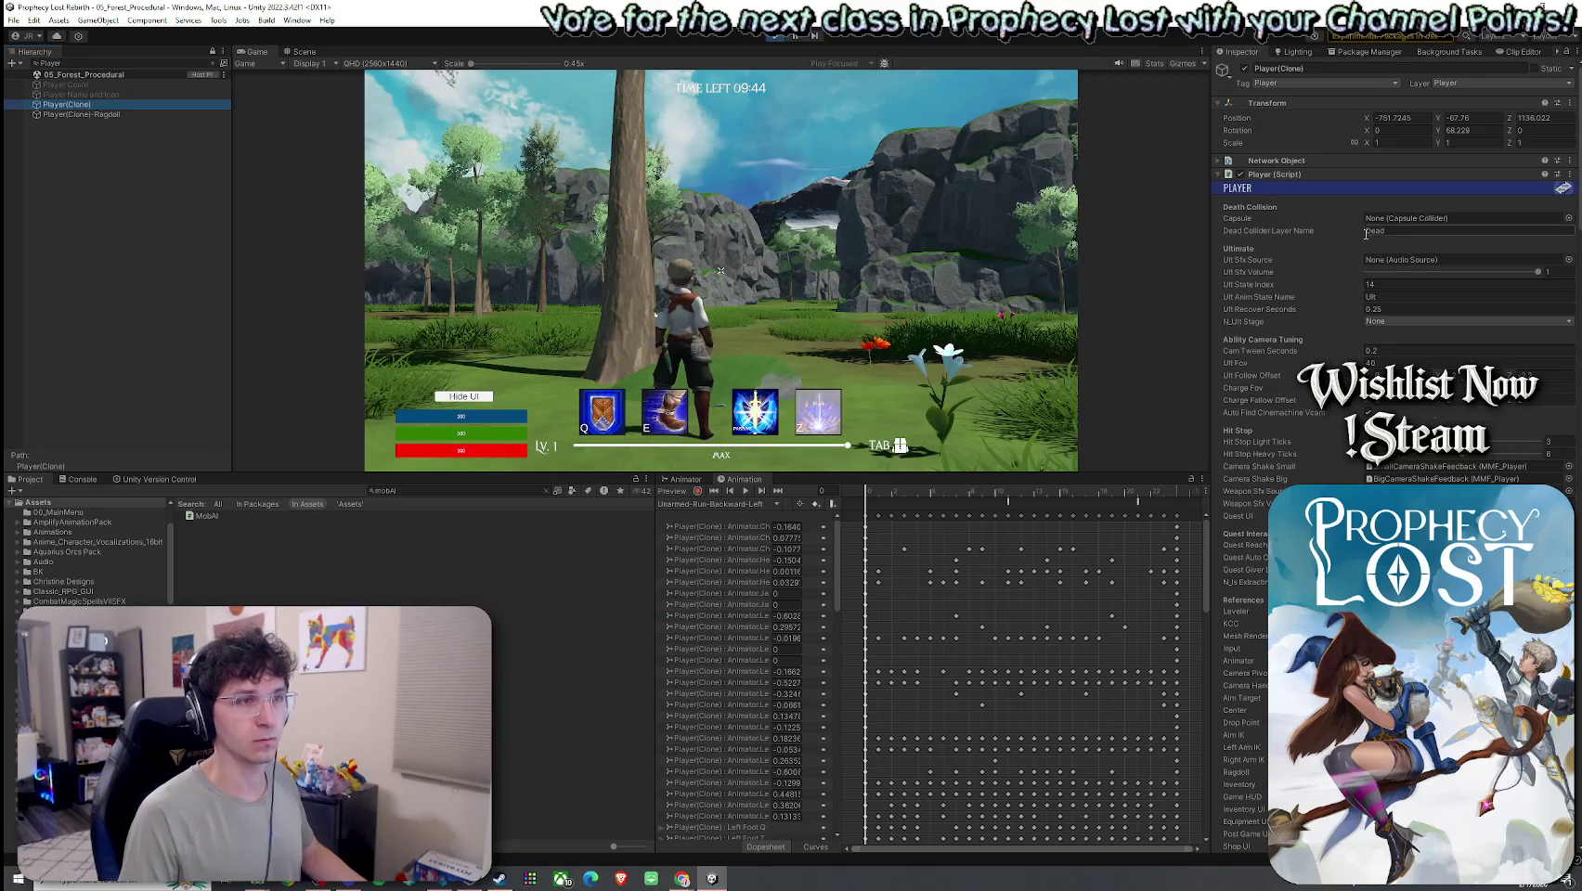
{"action": "scroll", "coordinate": [1398, 255], "scroll_direction": "down", "scroll_amount": 5}
{"action": "scroll", "coordinate": [1398, 254], "scroll_direction": "down", "scroll_amount": 3}
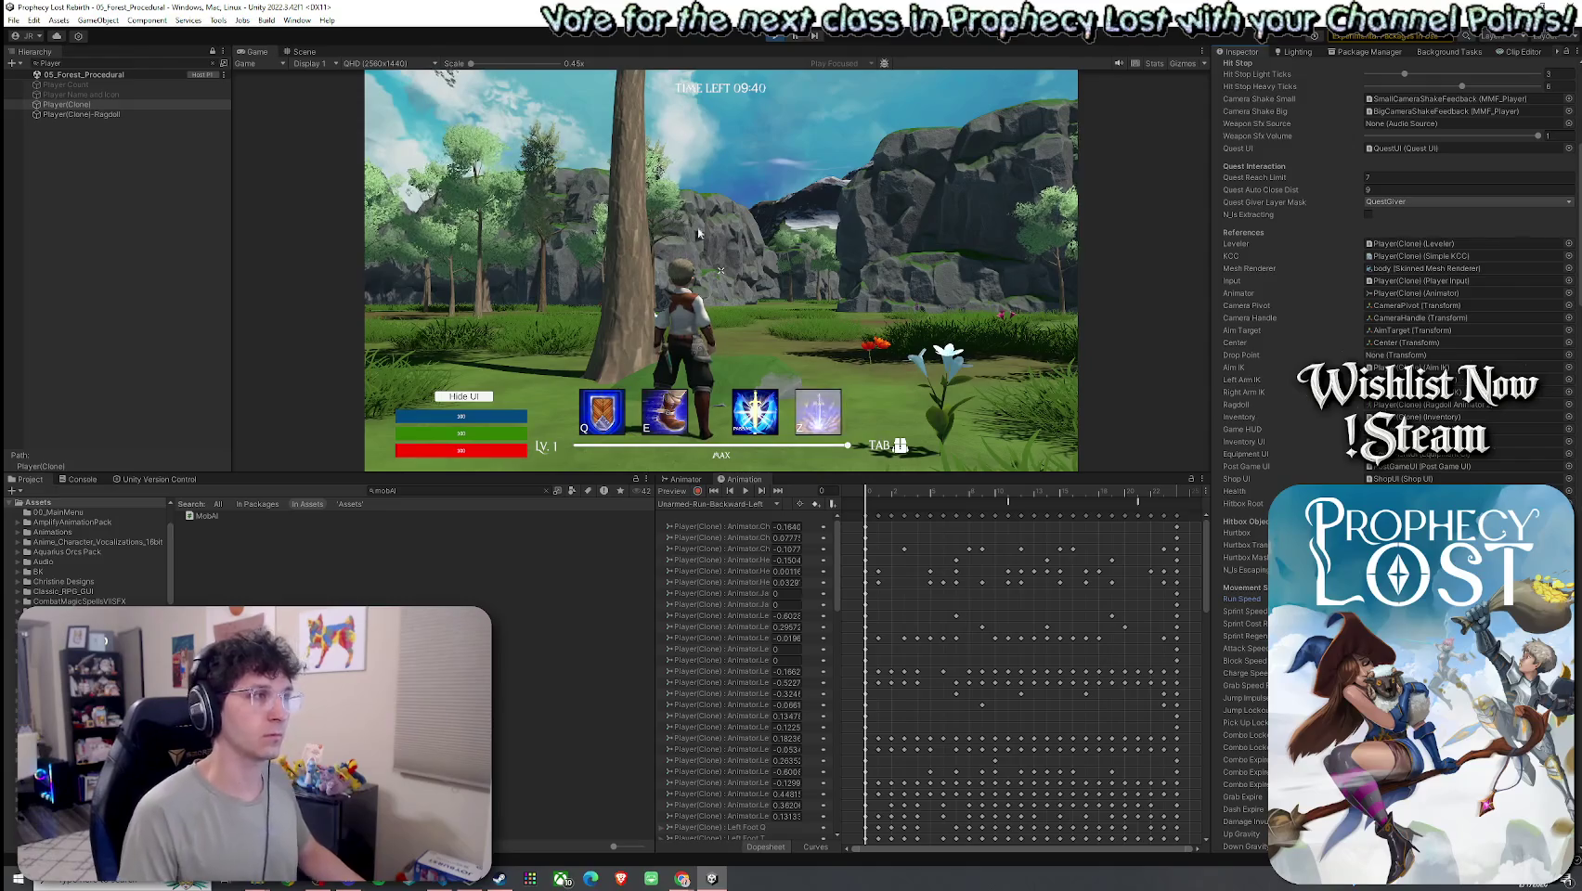
- Maximize the Game view and run, jumping, through the rocky passage across the meadow
{"action": "key", "text": "shift+space"}
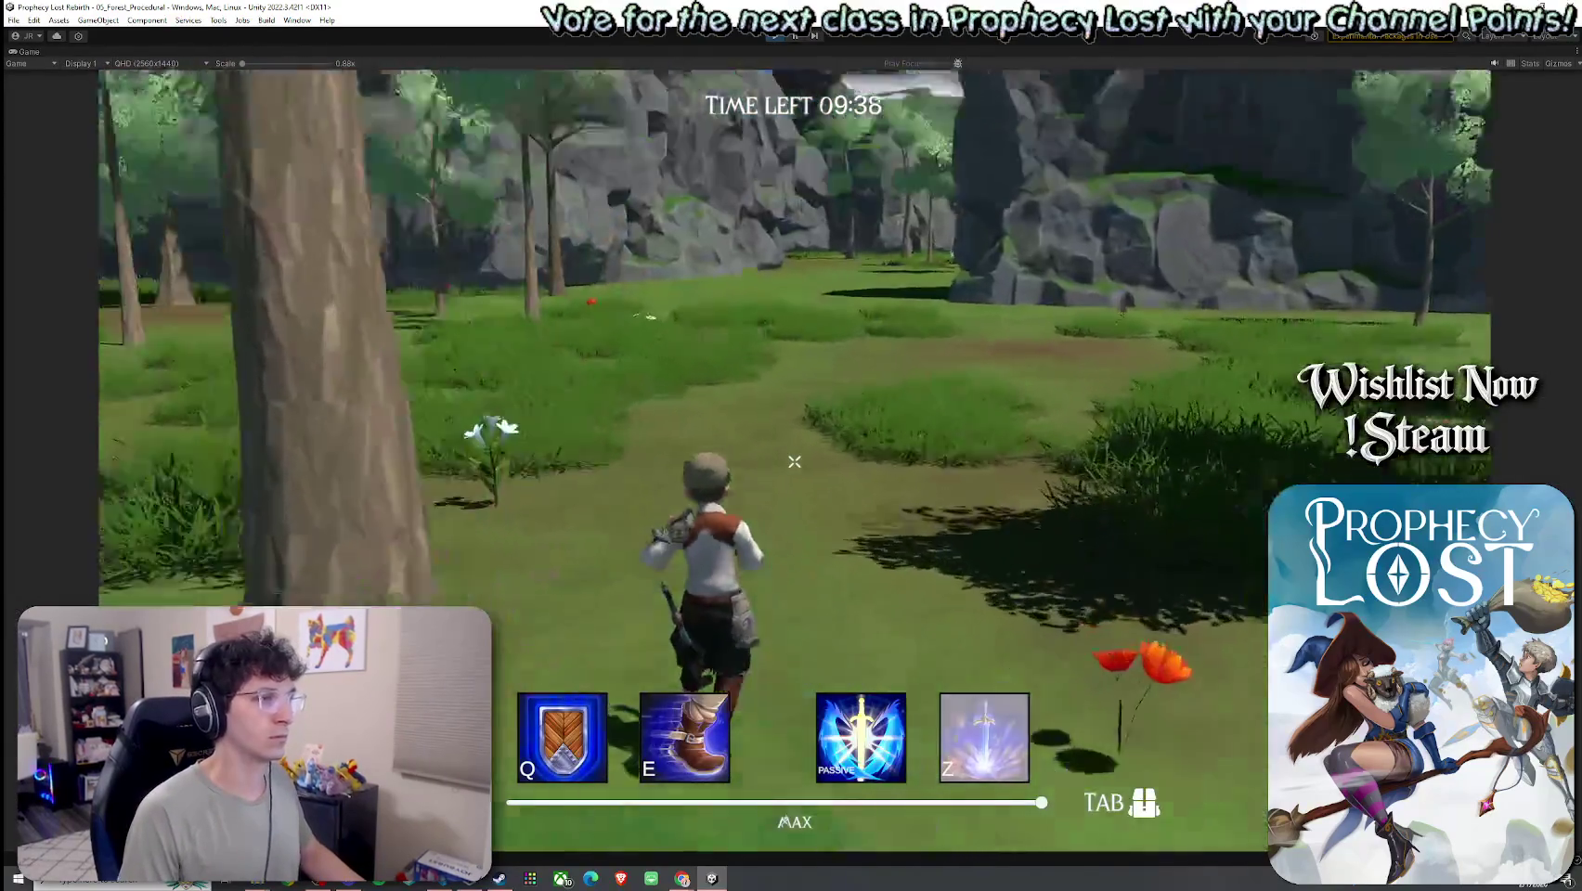
{"action": "key", "text": "space"}
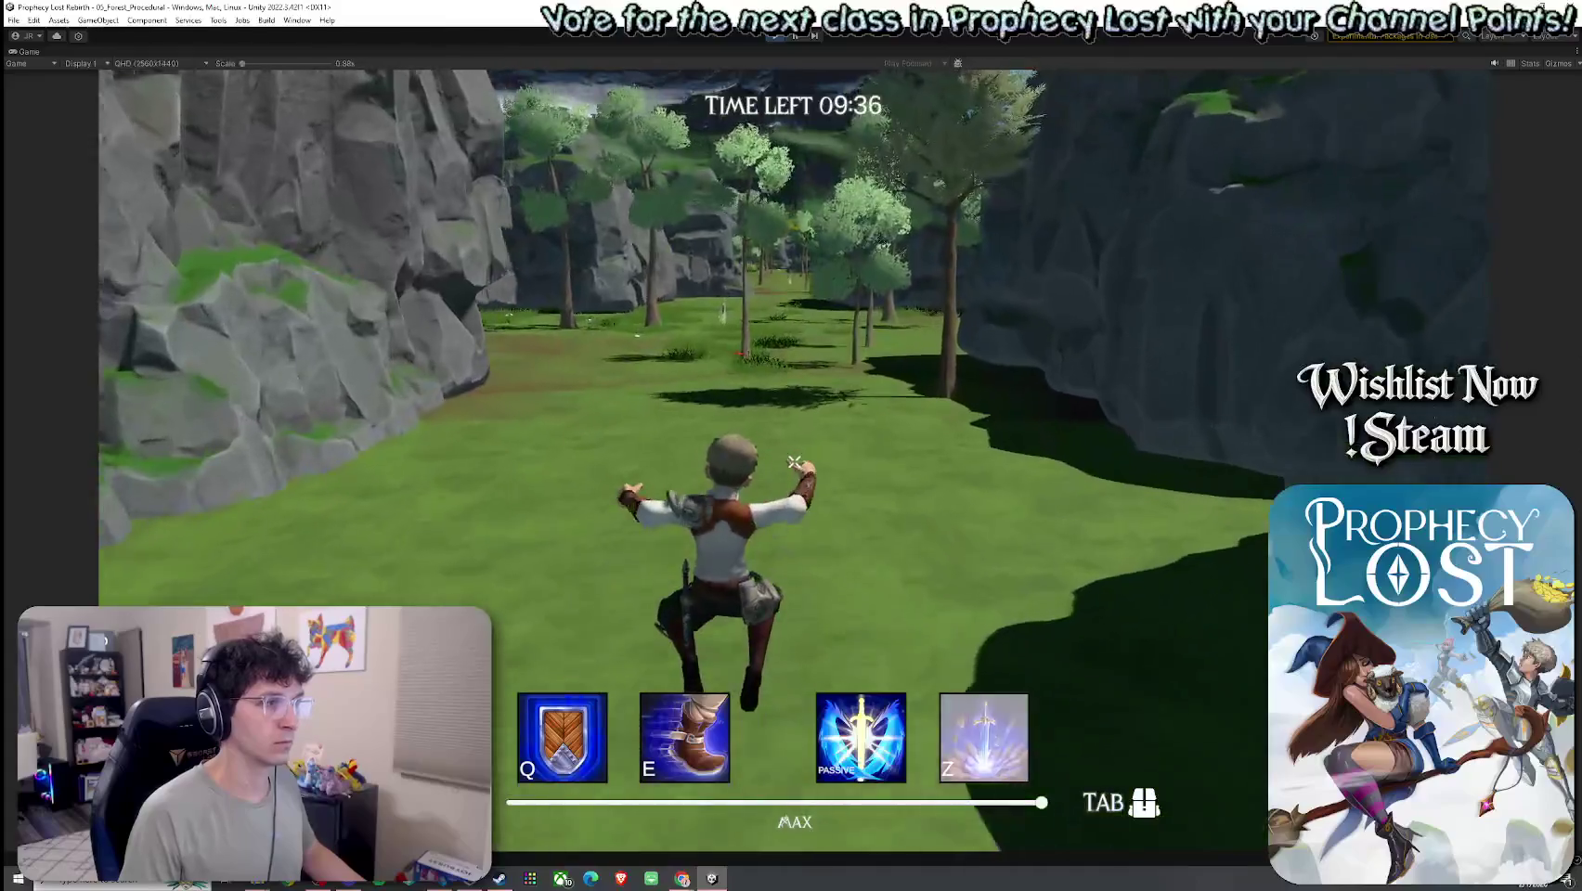
{"action": "key", "text": "w"}
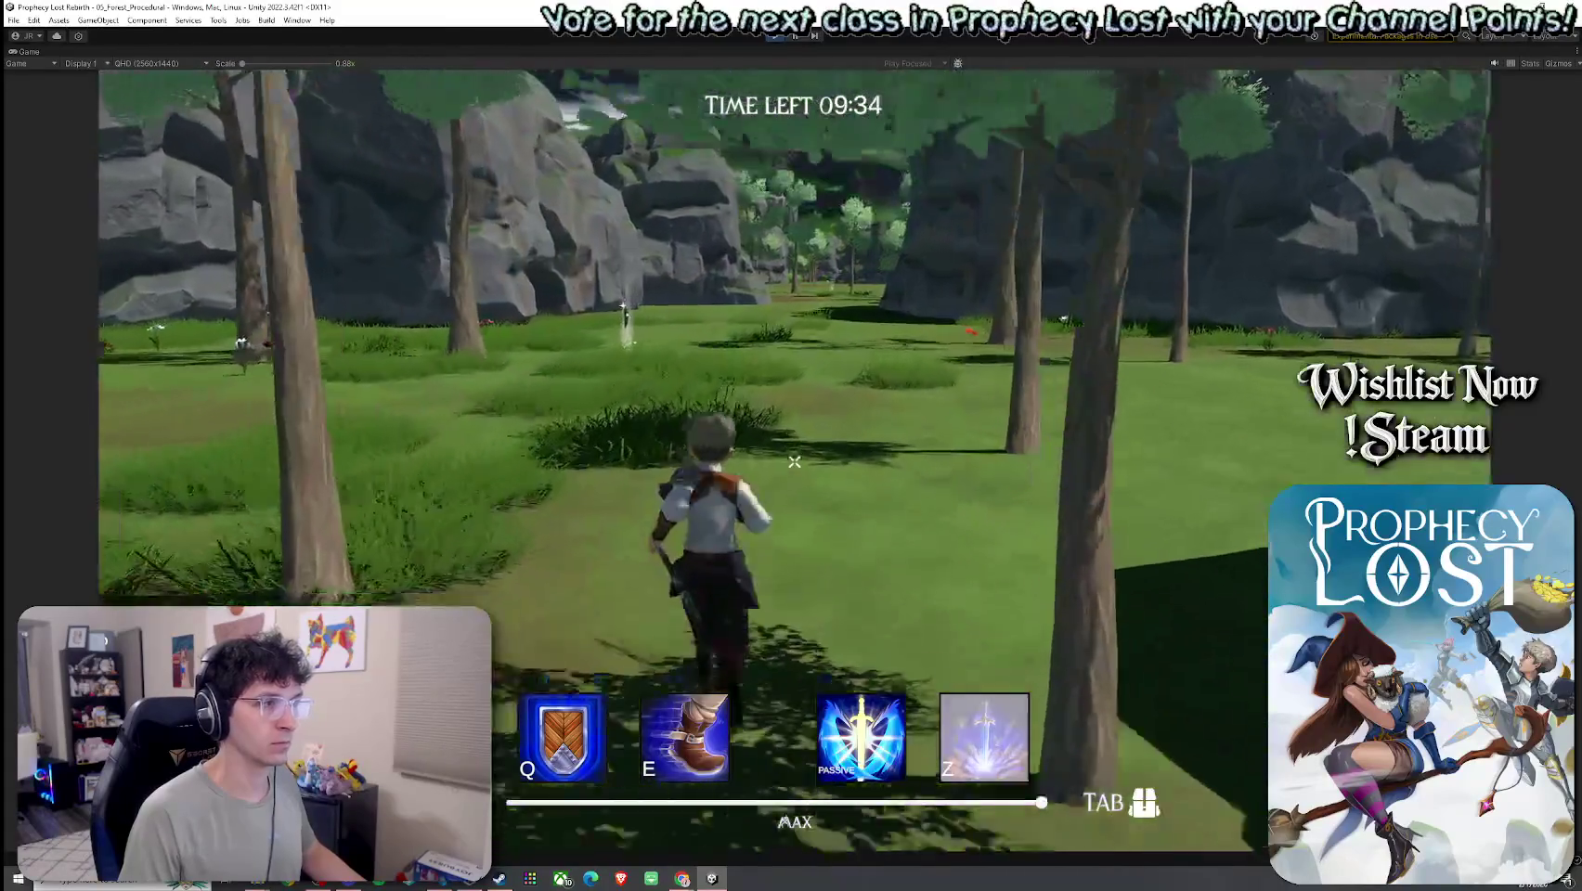
{"action": "key", "text": "w"}
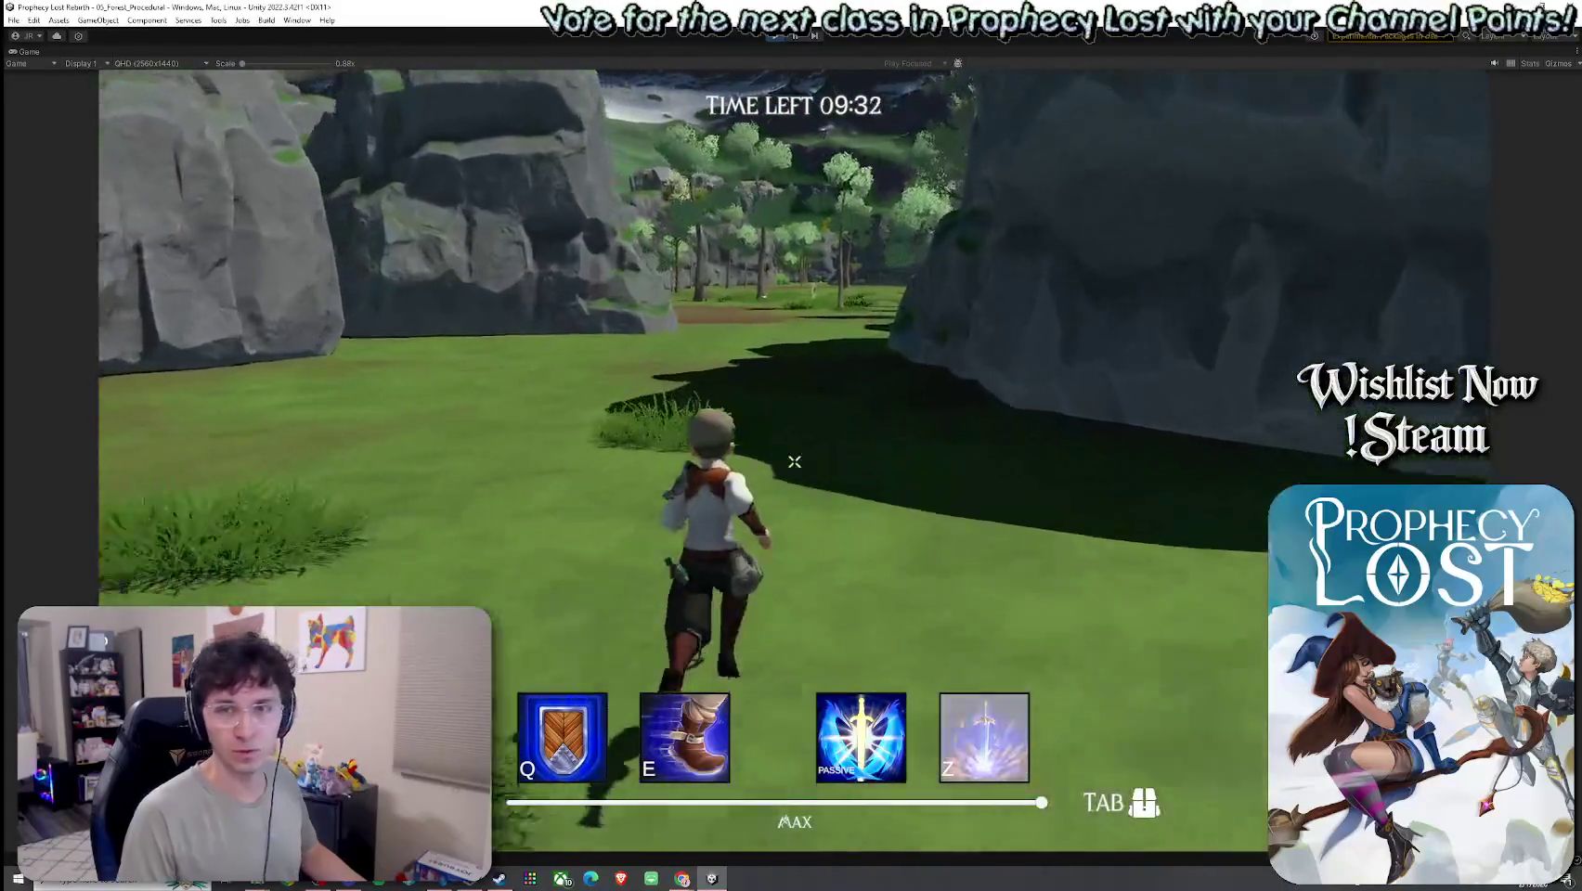
{"action": "key", "text": "w"}
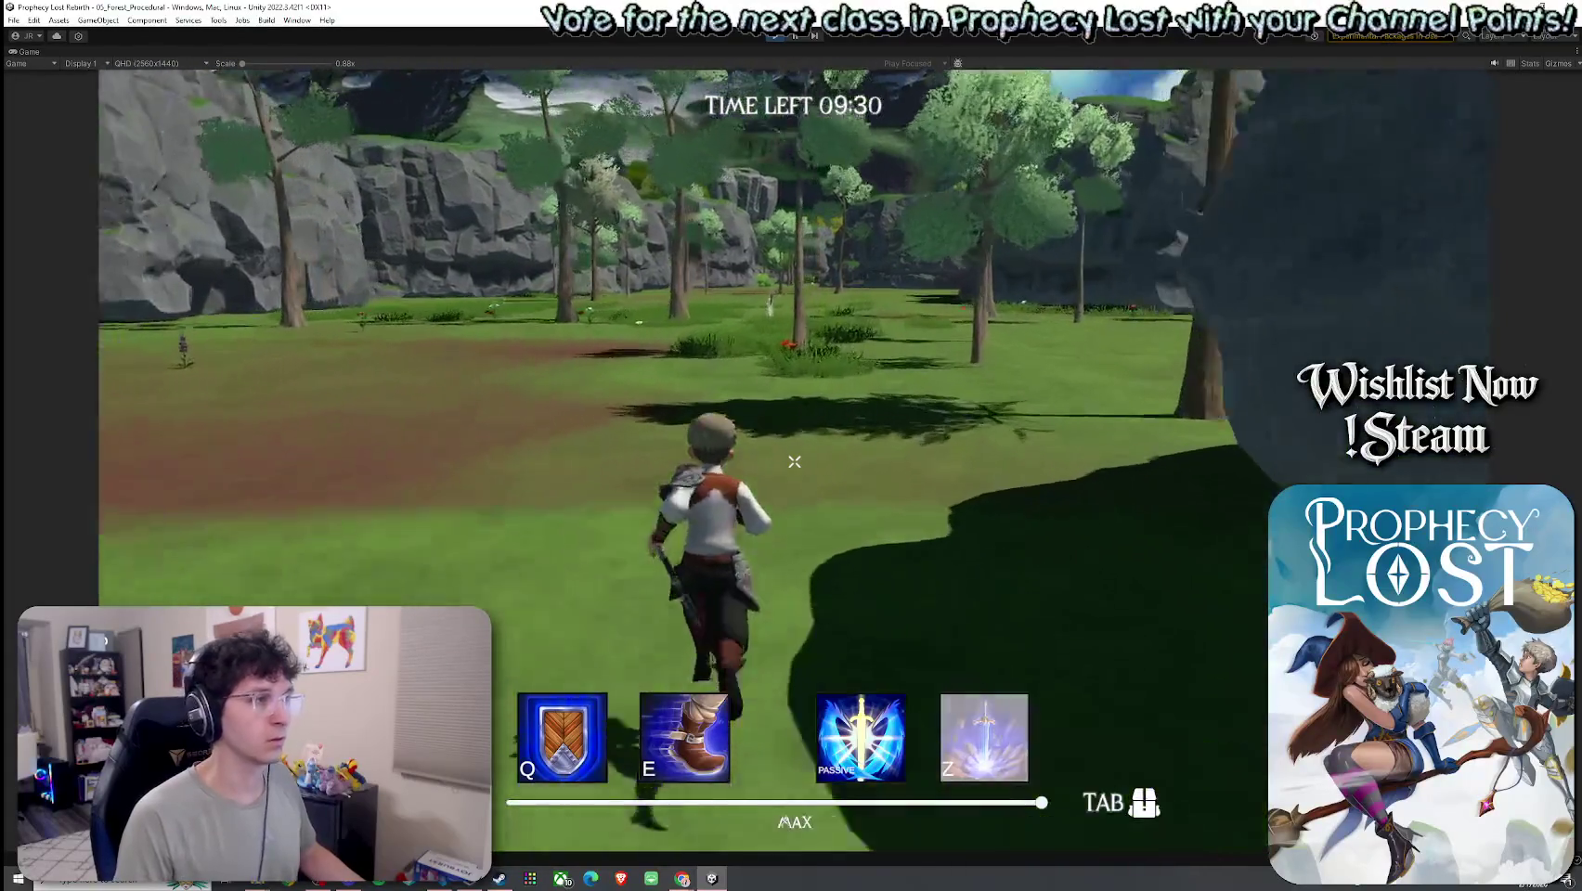
{"action": "key", "text": "w"}
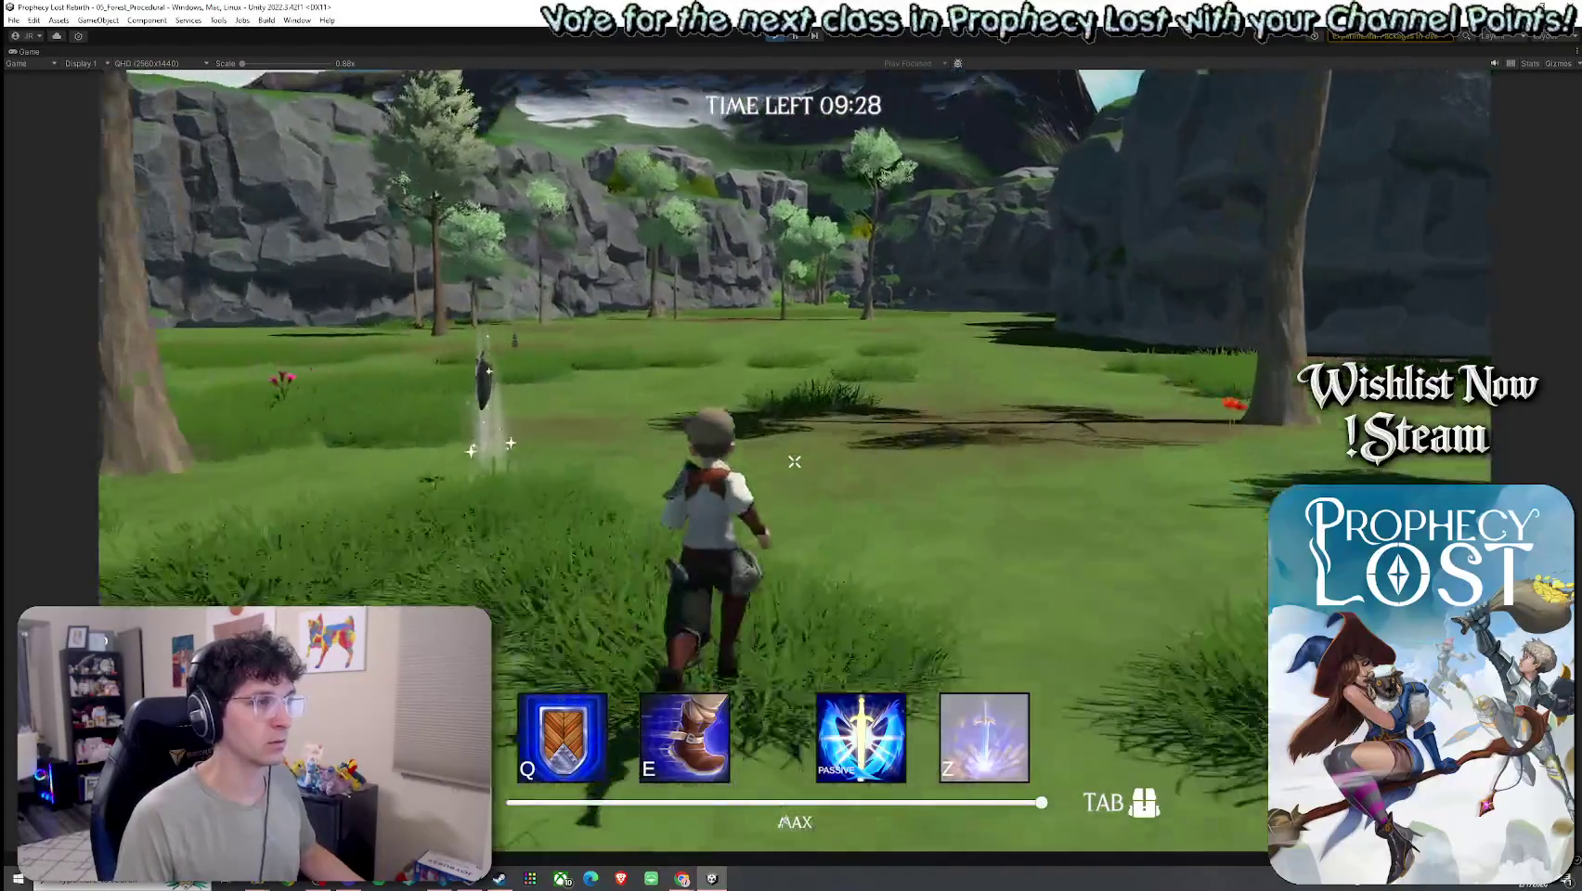
{"action": "key", "text": "w"}
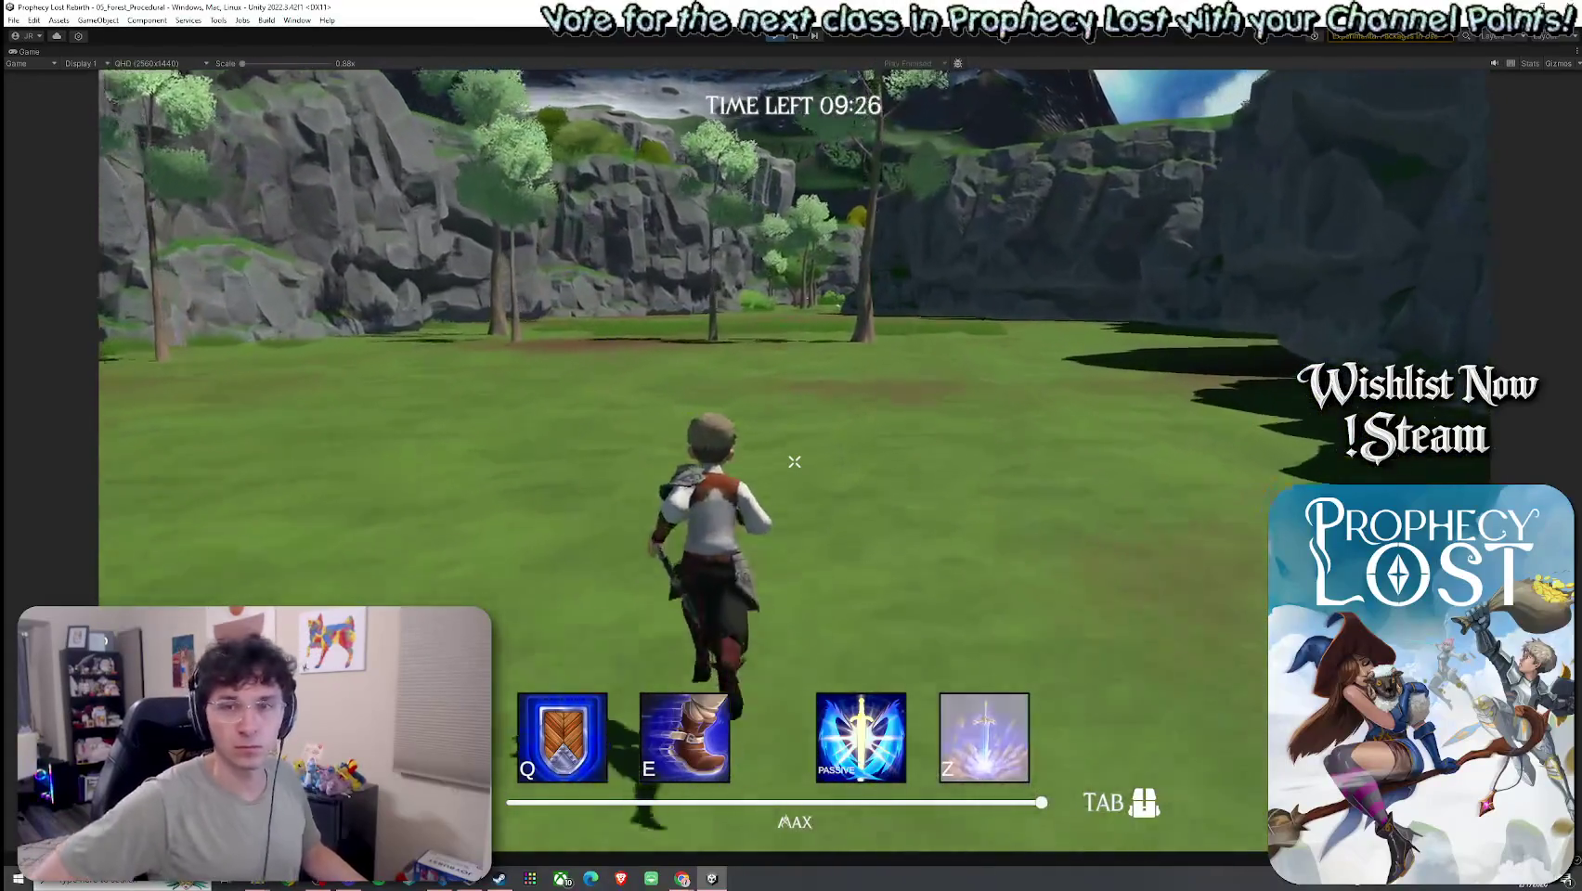
{"action": "key", "text": "w"}
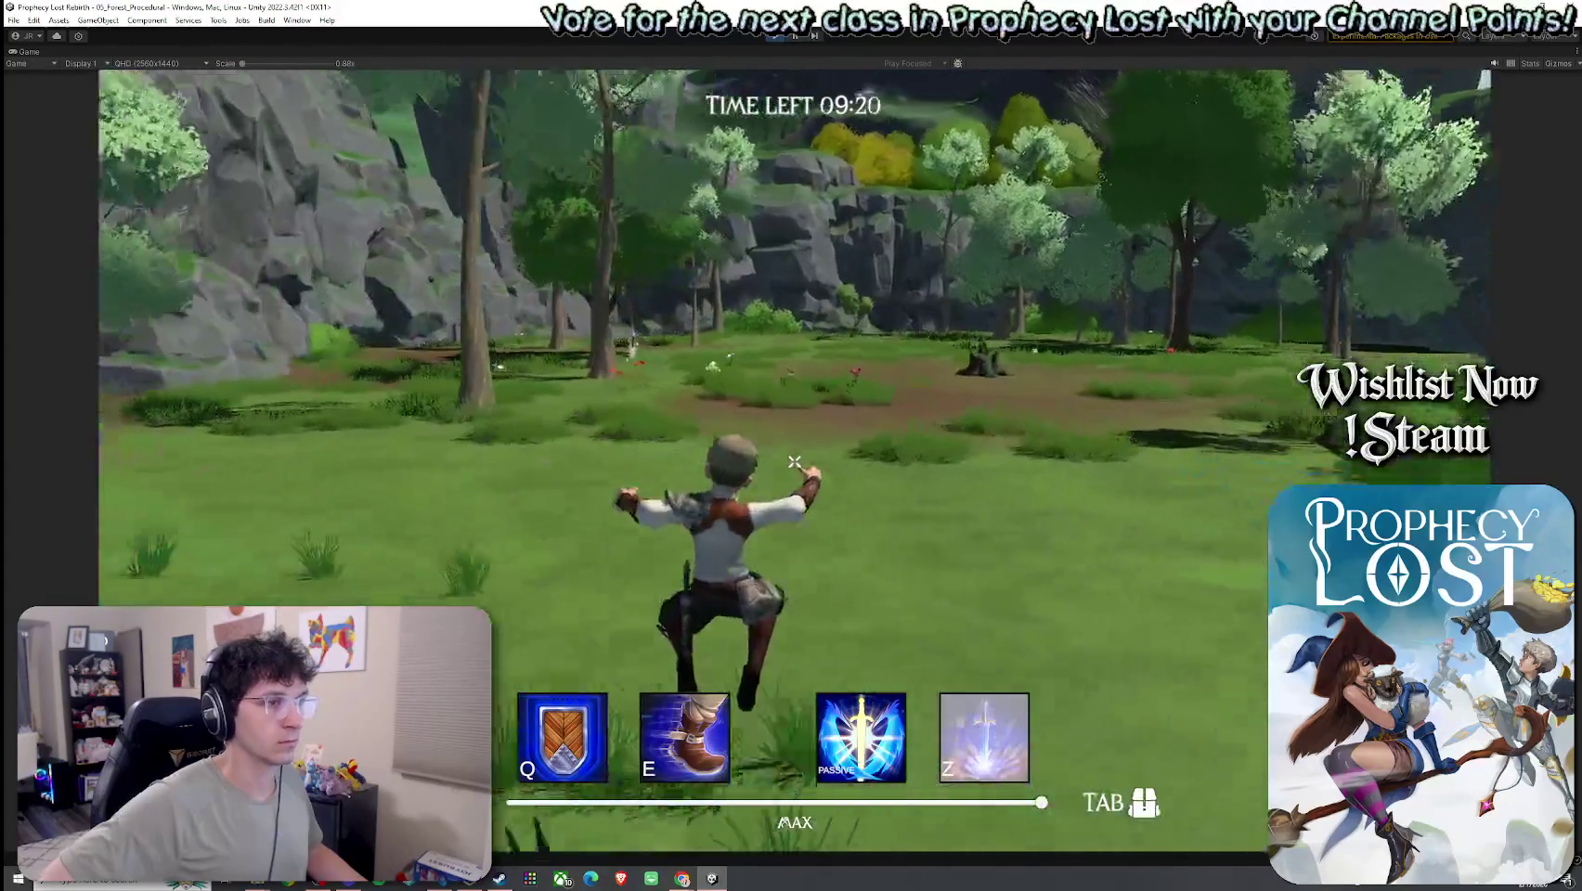
- Run to the green creature, attack it, then restore the full editor layout
{"action": "key", "text": "w"}
{"action": "key", "text": "w"}
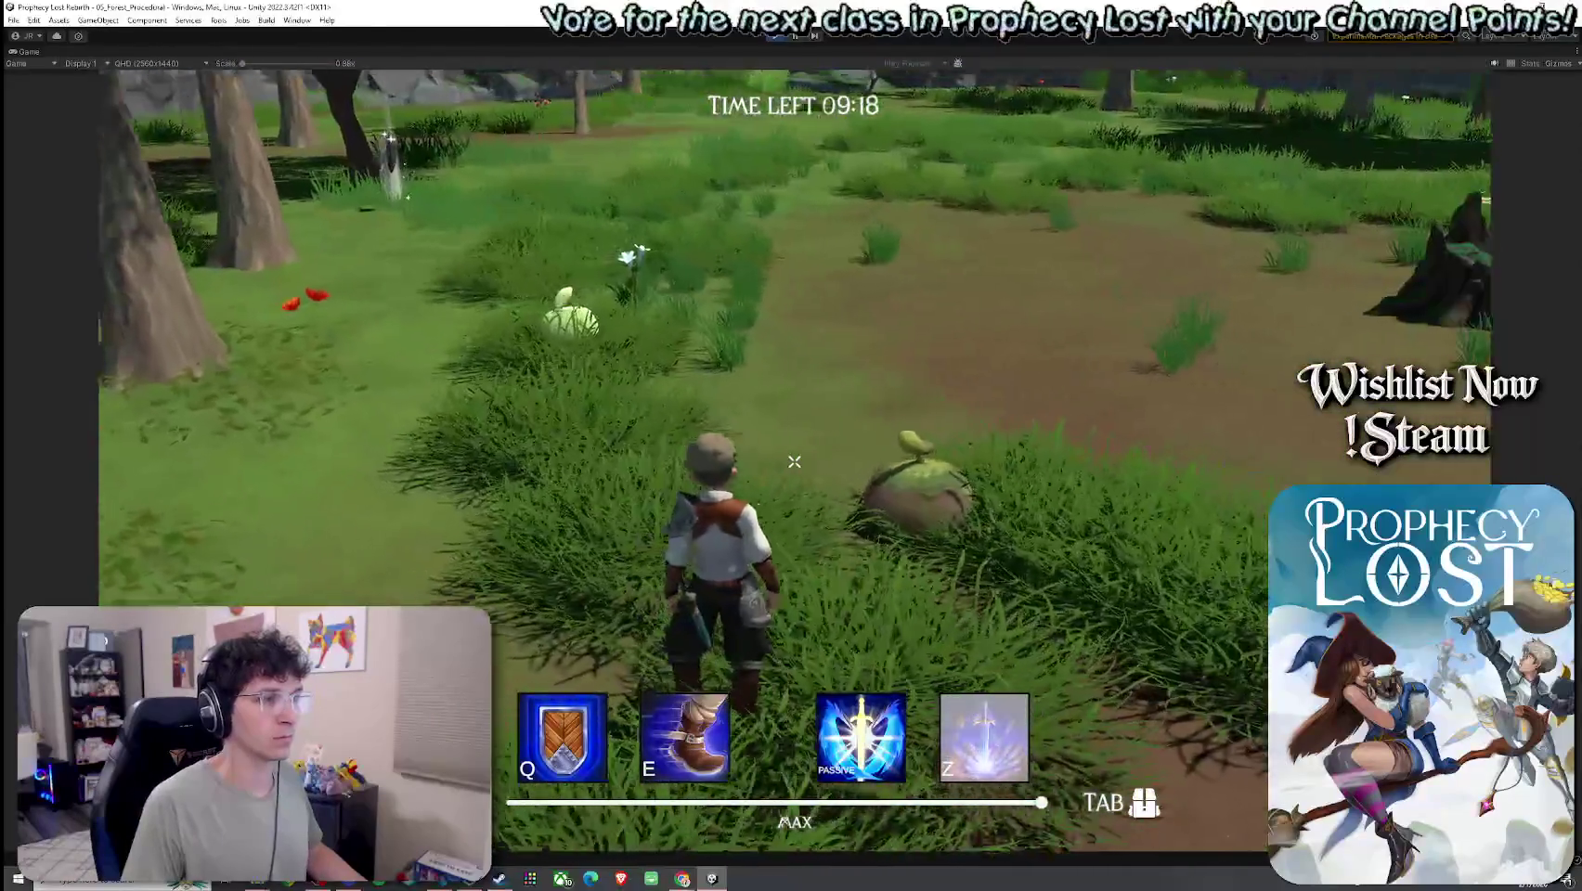
{"action": "key", "text": "w"}
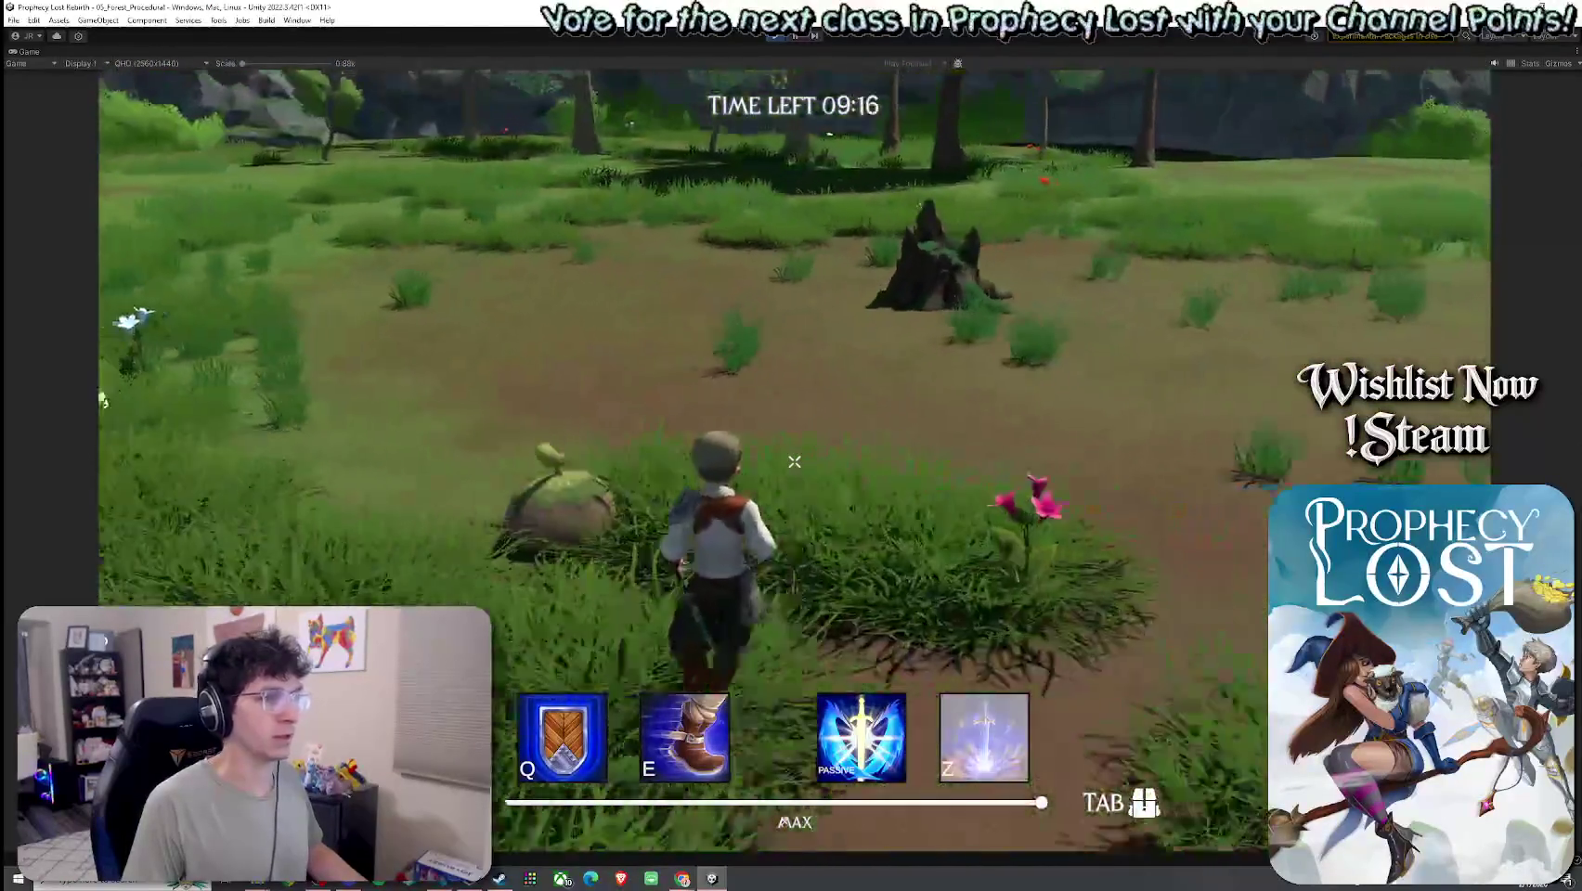
{"action": "key", "text": "w"}
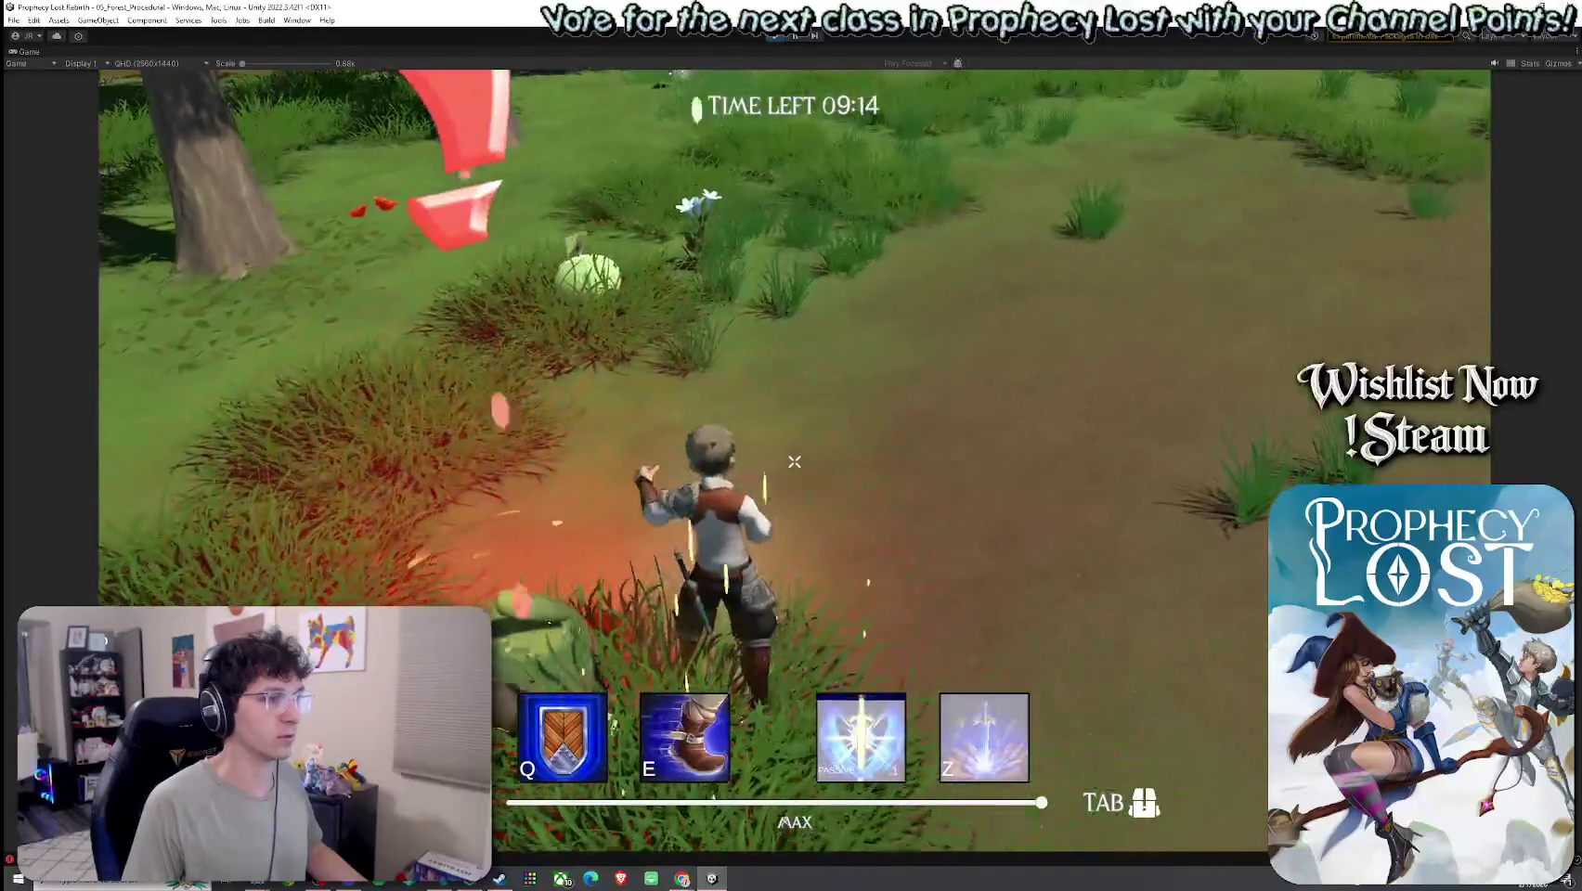
{"action": "key", "text": "w"}
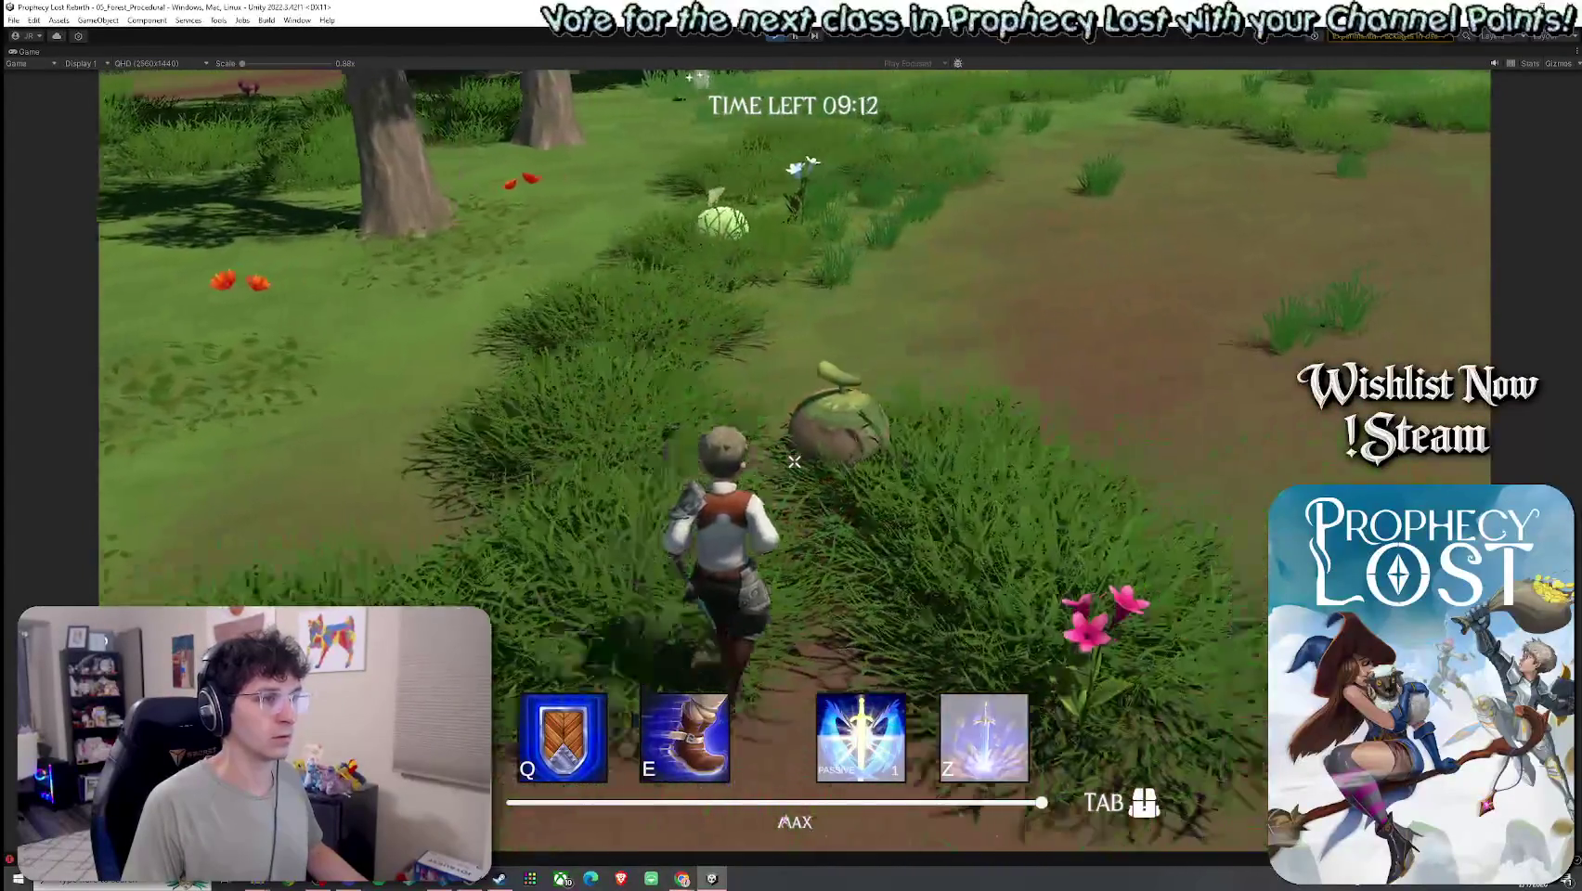
{"action": "key", "text": "w"}
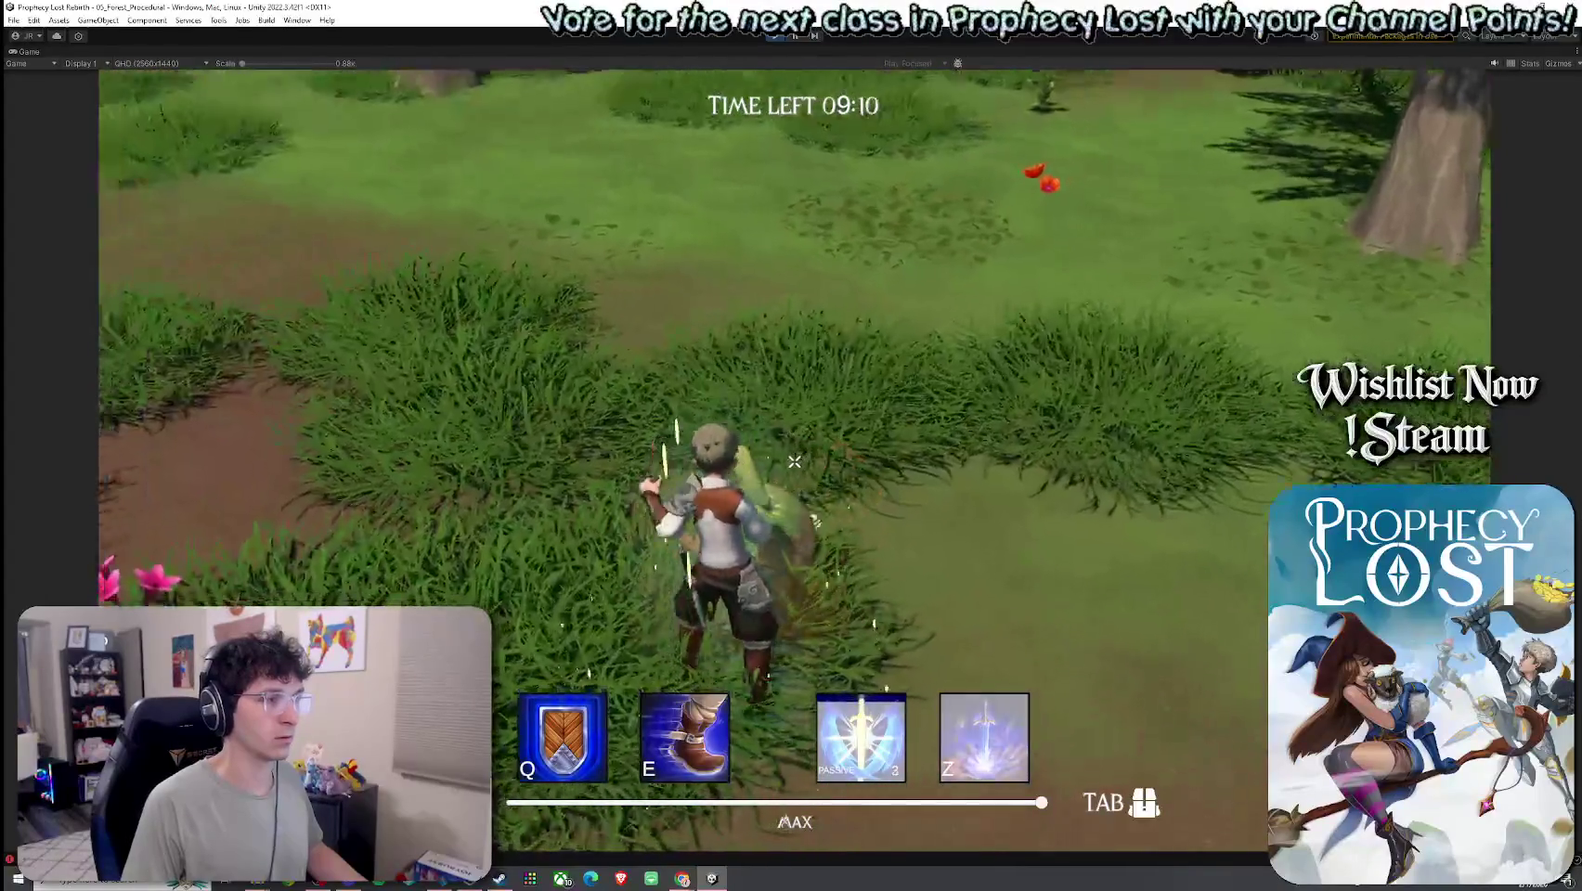
{"action": "key", "text": "w"}
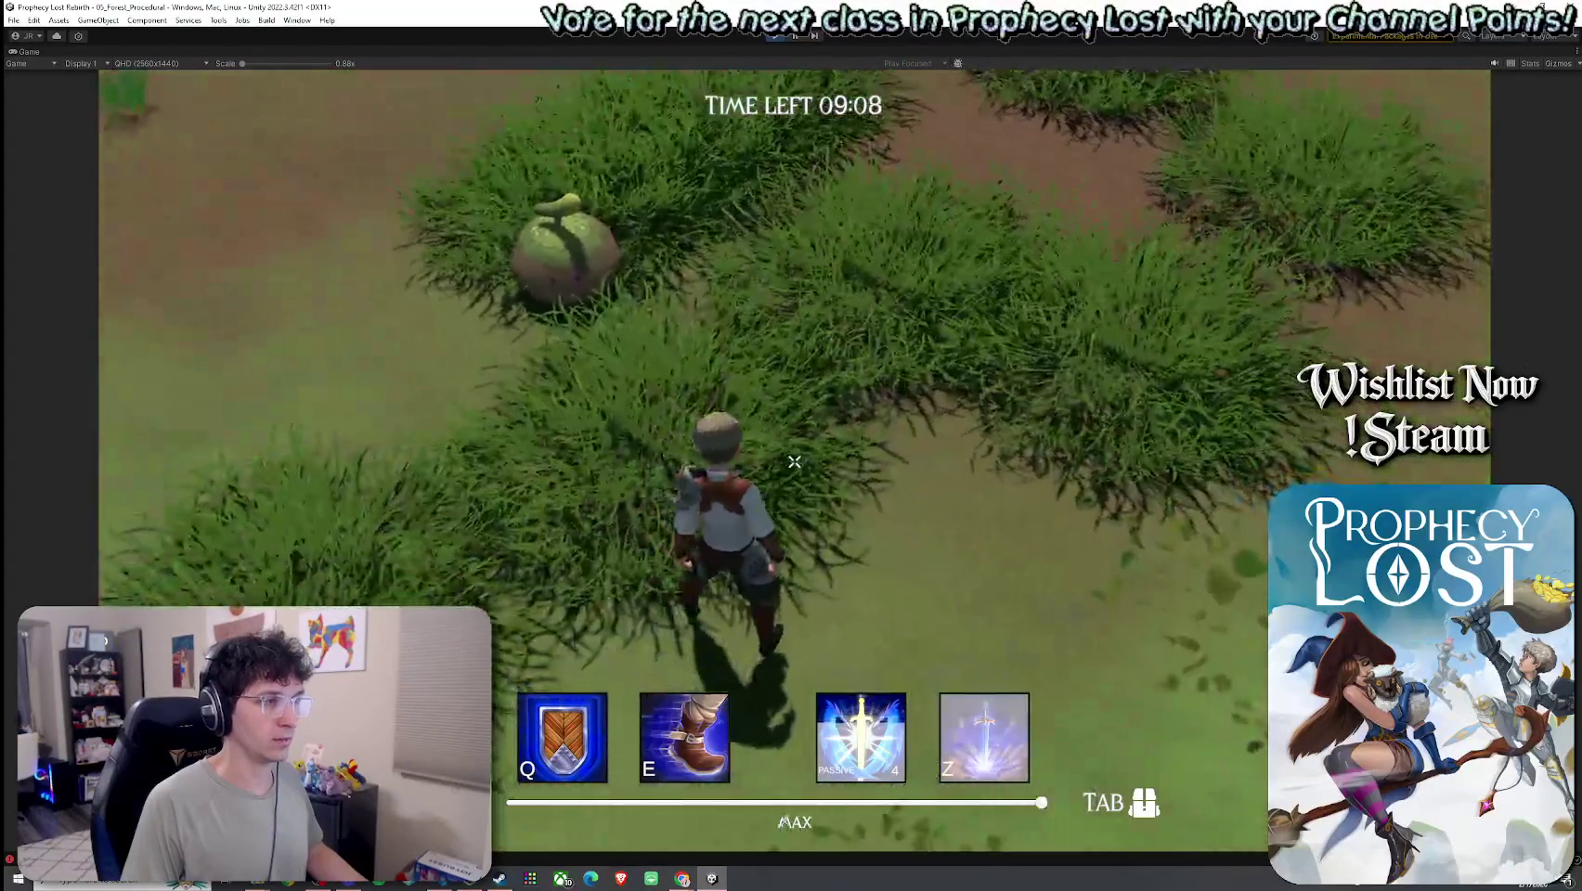
{"action": "key", "text": "w"}
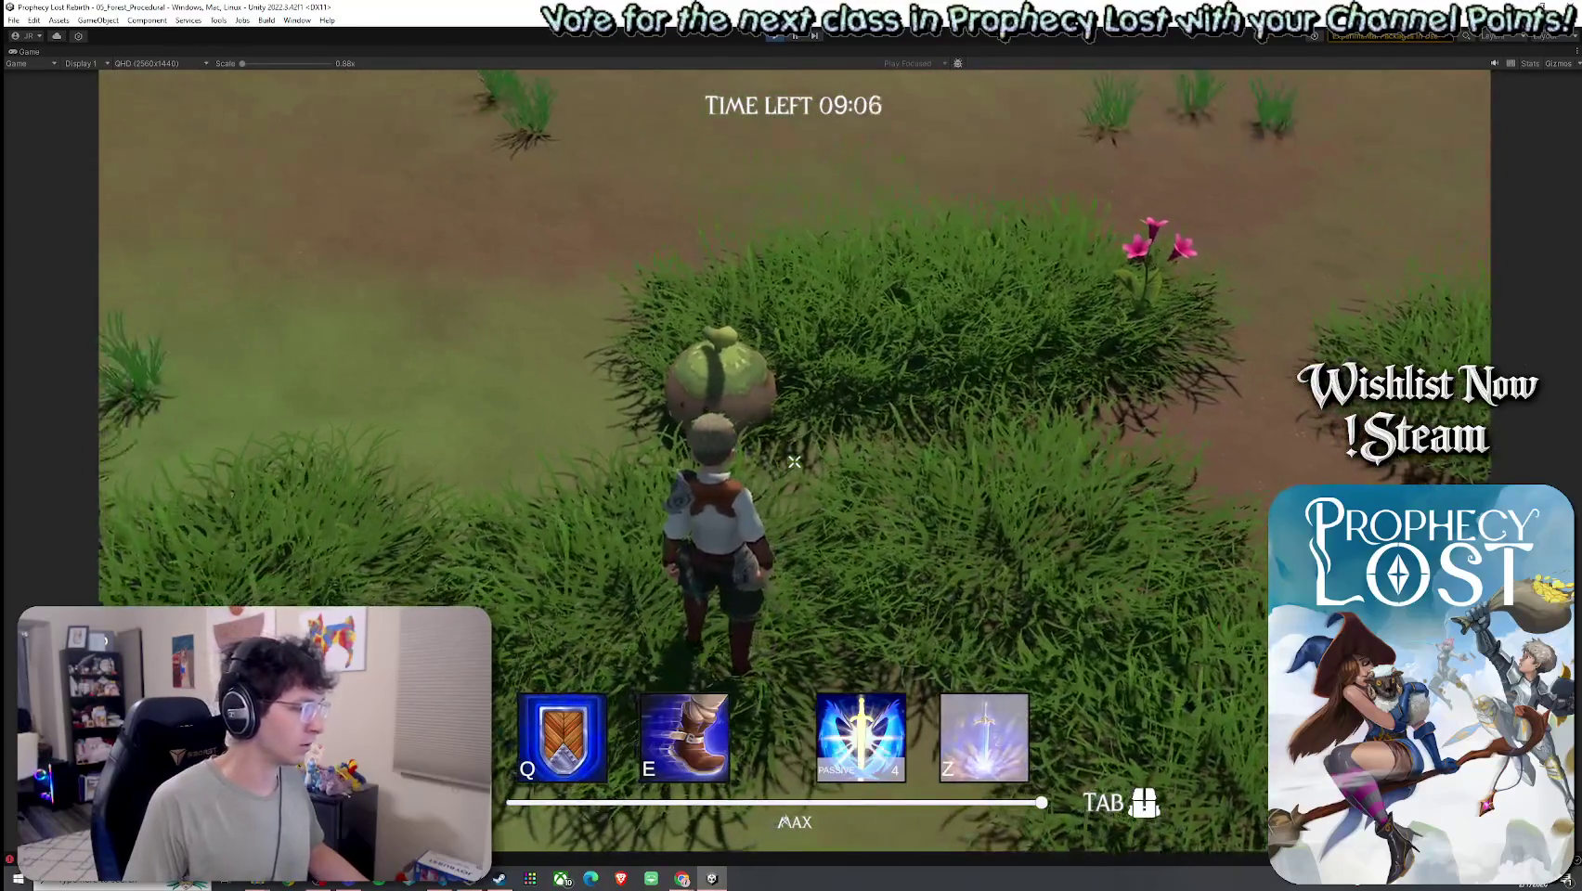
{"action": "key", "text": "super"}
{"action": "key", "text": "super"}
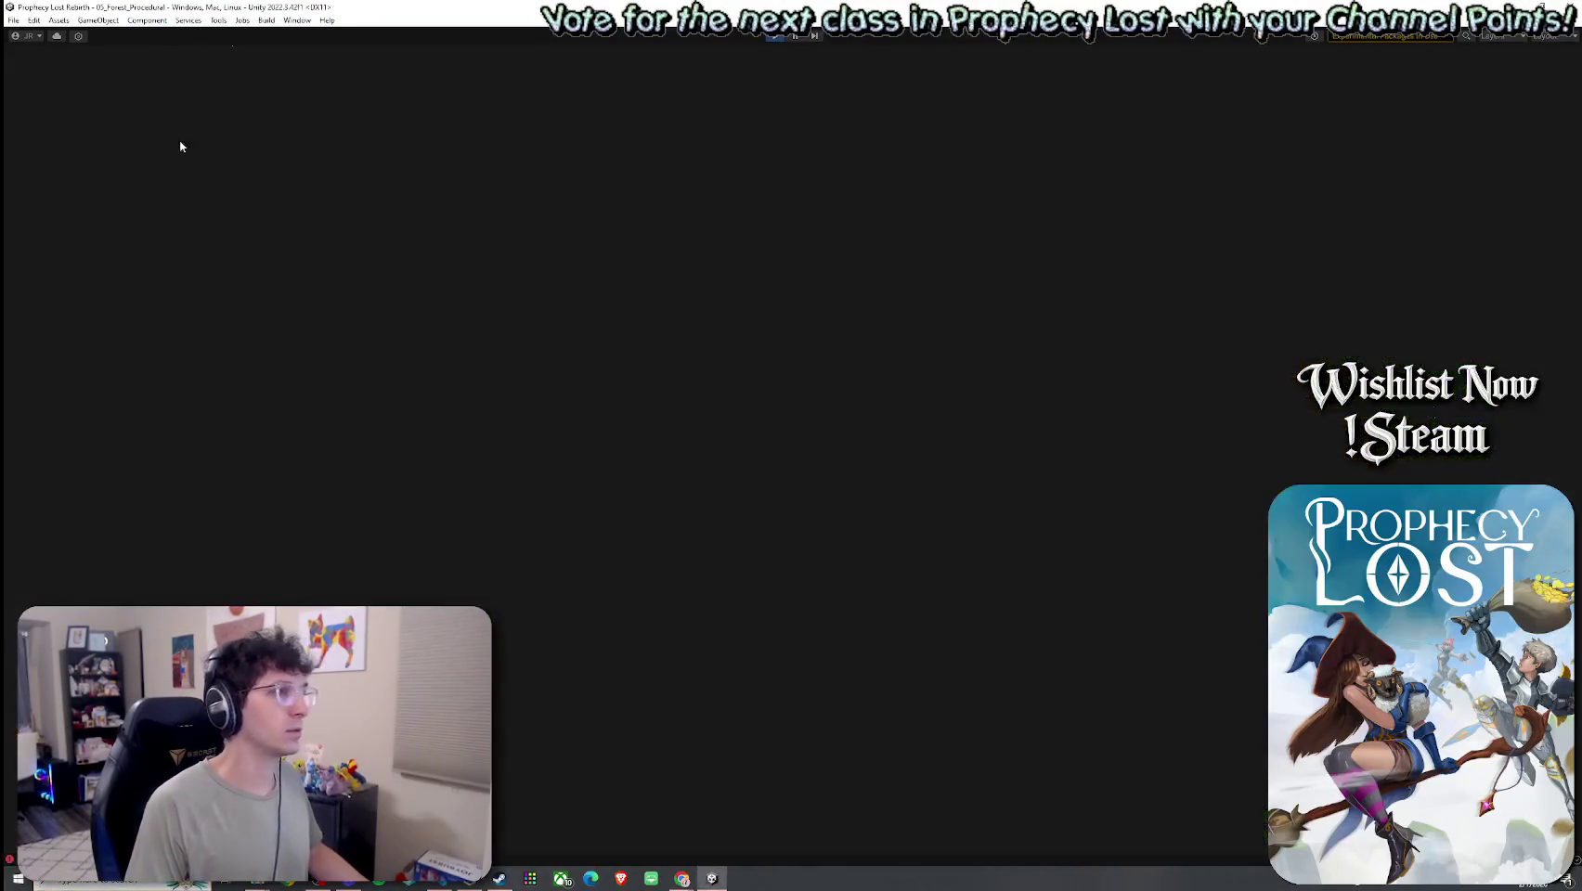
{"action": "key", "text": "shift+space"}
- Show Console errors, compare NavMesh Stop and NotImplementedException stack traces, and start a screen snip
{"action": "left_click", "coordinate": [82, 479]}
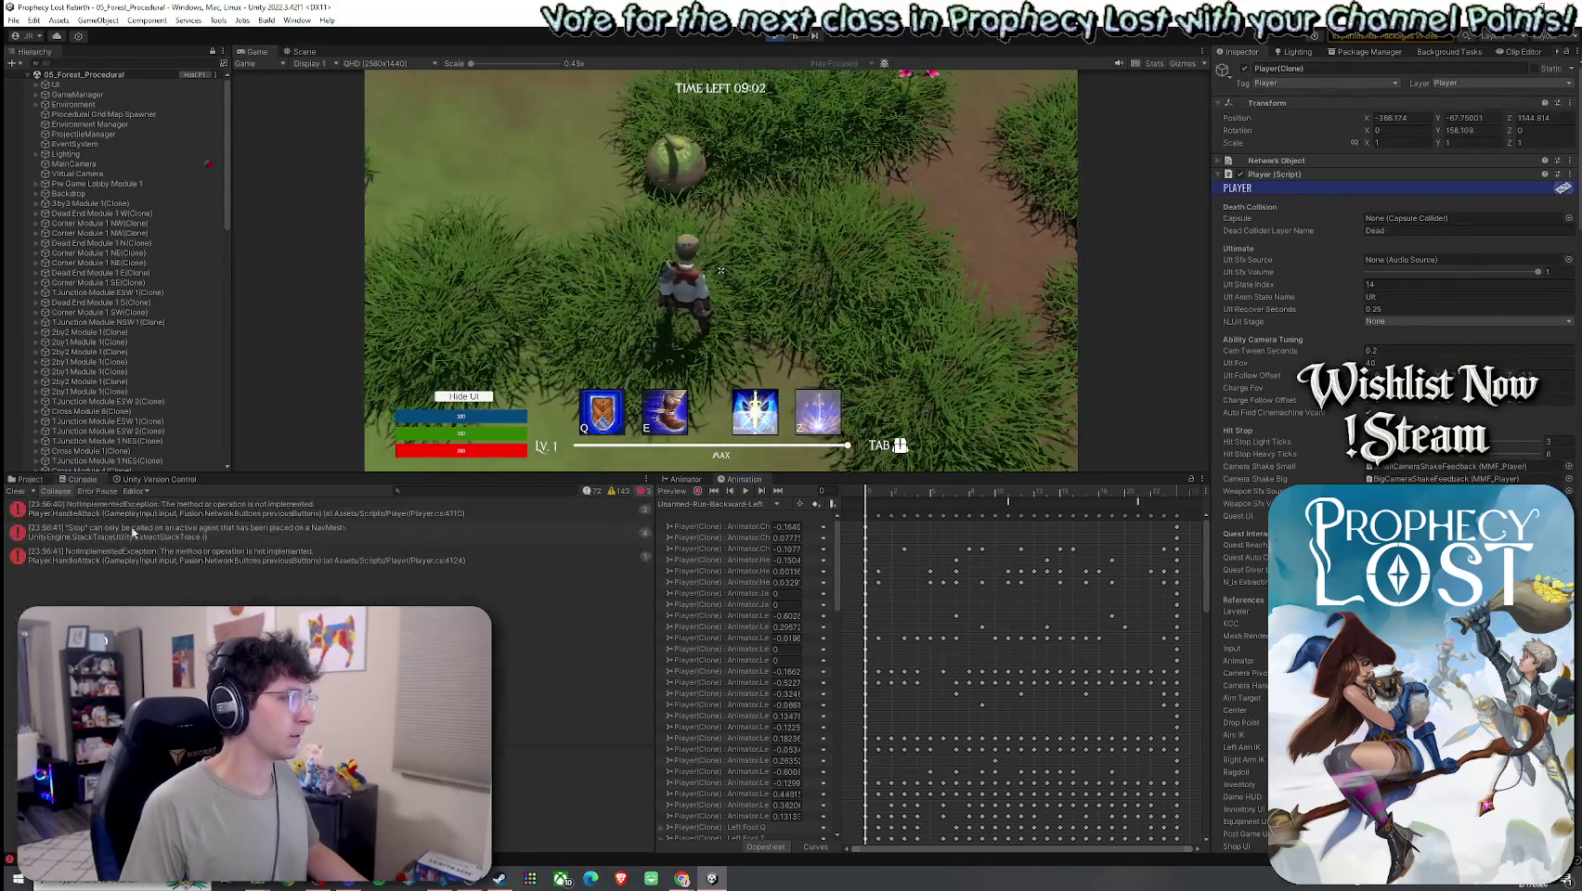
{"action": "left_click", "coordinate": [200, 517]}
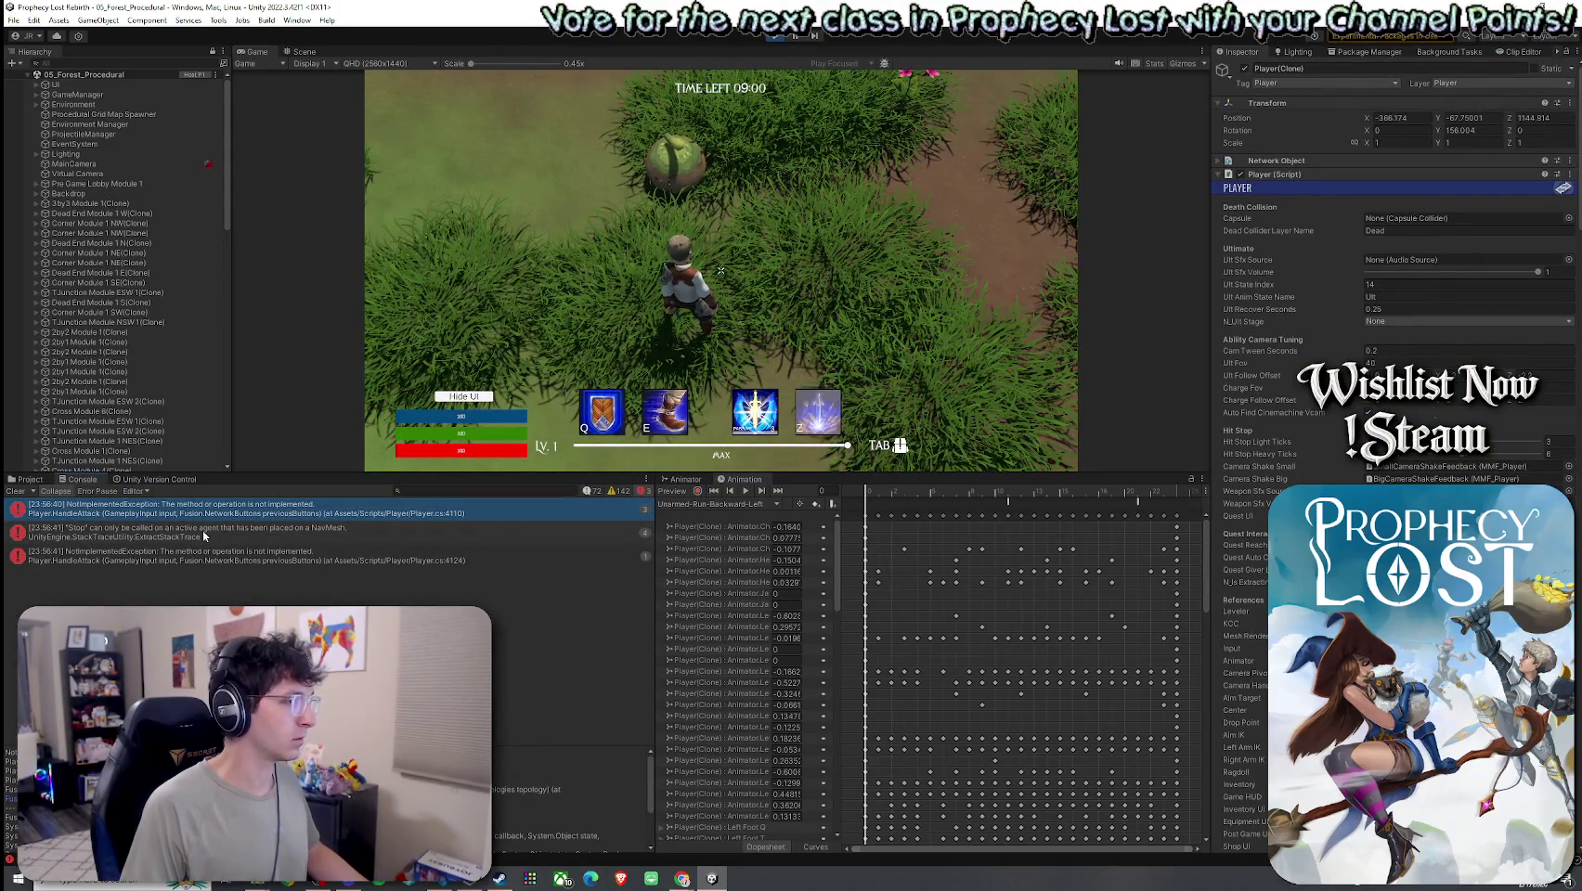
{"action": "left_click", "coordinate": [212, 532]}
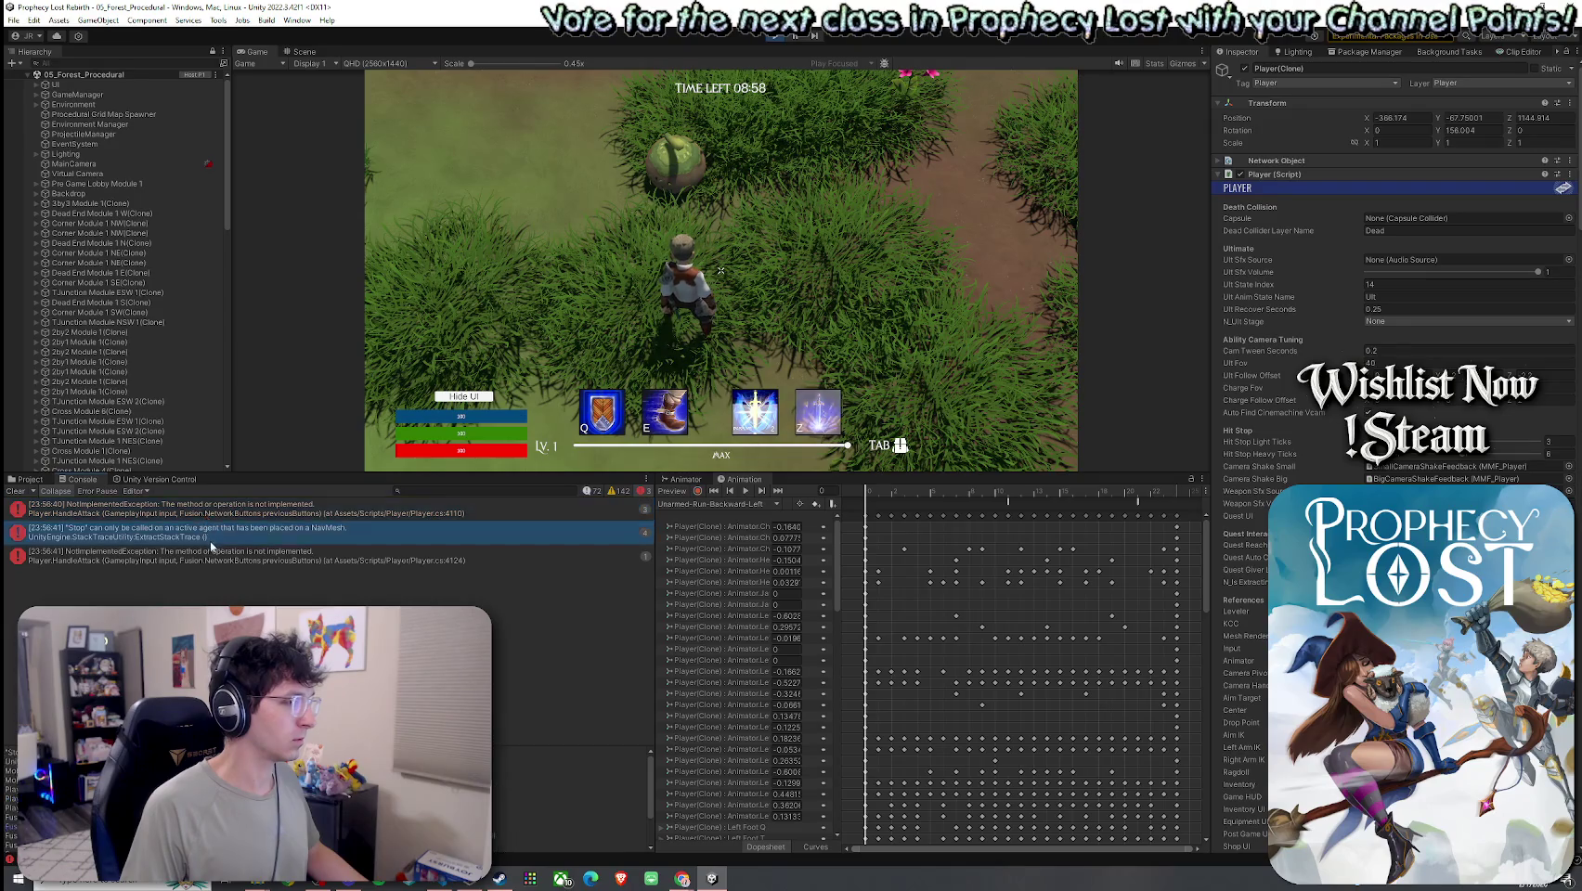
{"action": "left_click", "coordinate": [209, 566]}
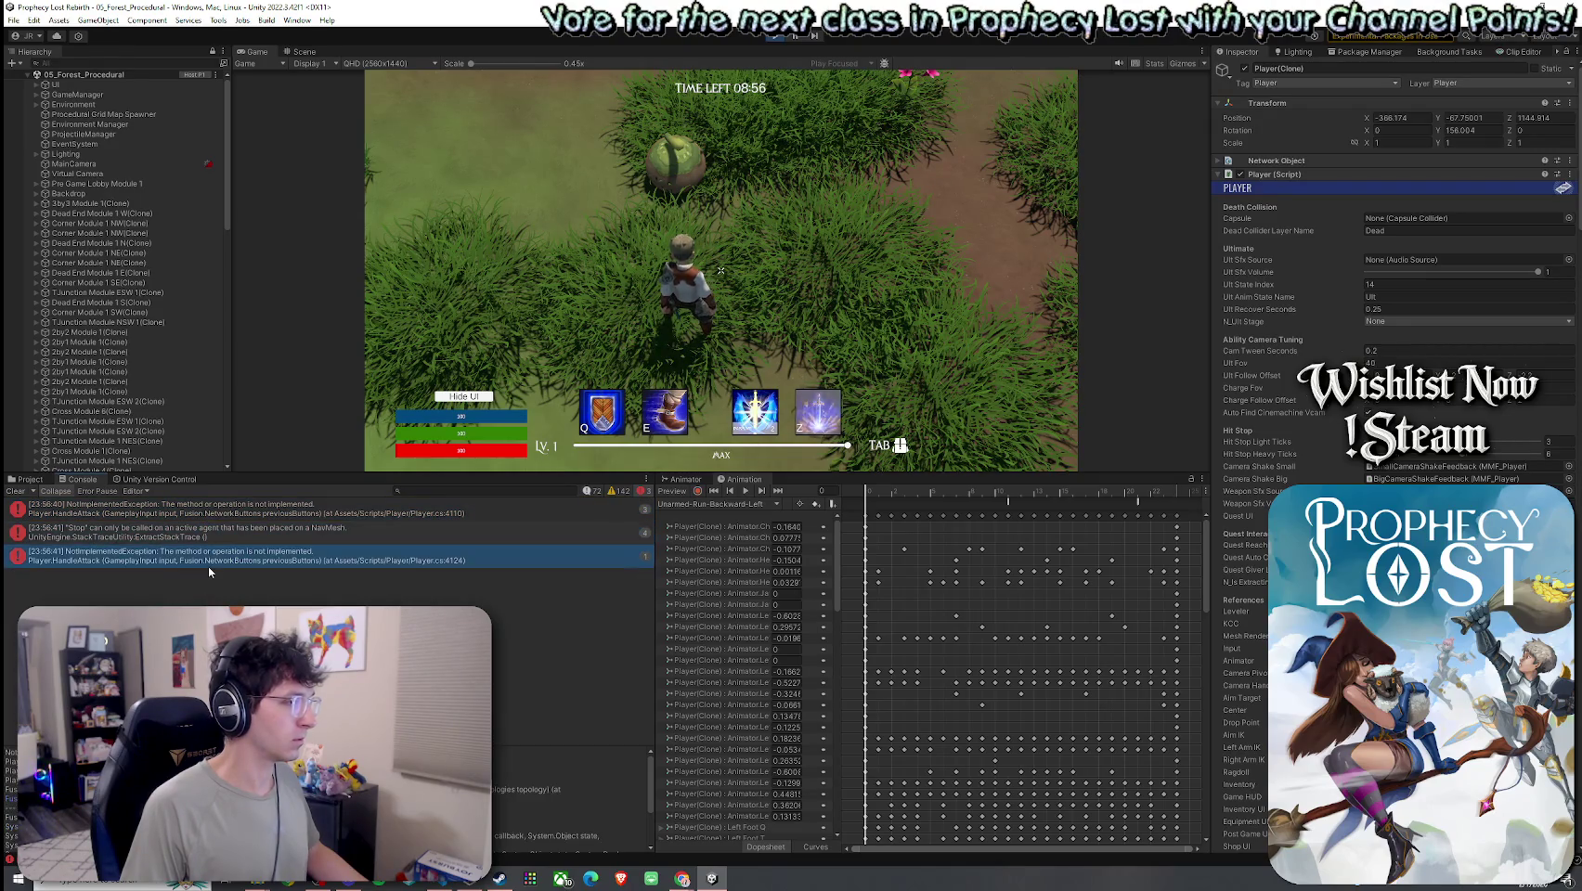
{"action": "left_click", "coordinate": [206, 534]}
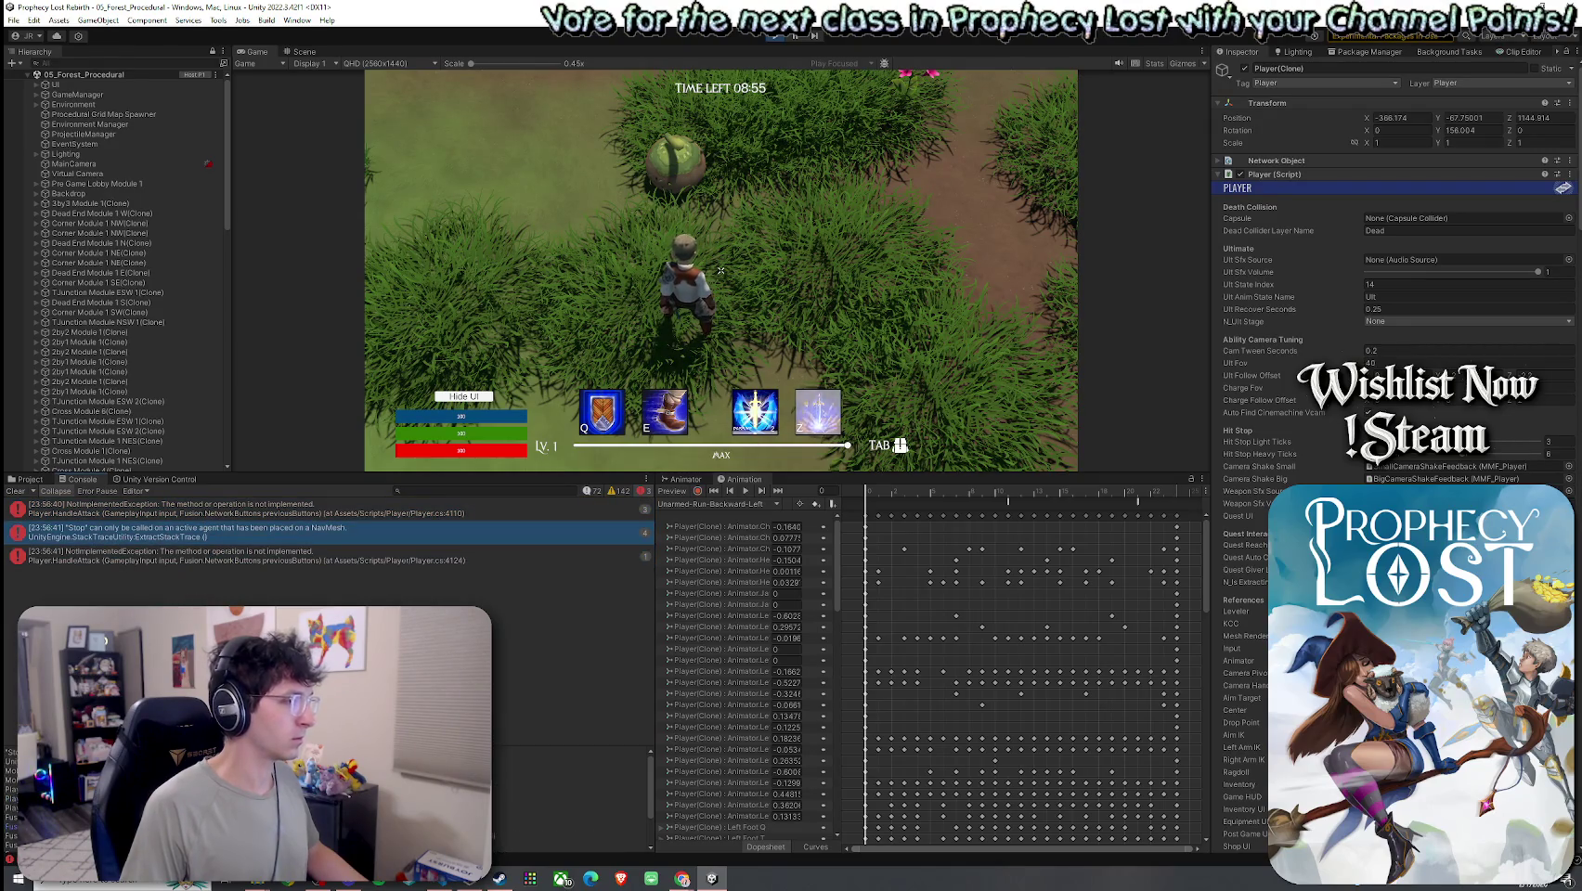
{"action": "left_click", "coordinate": [233, 561]}
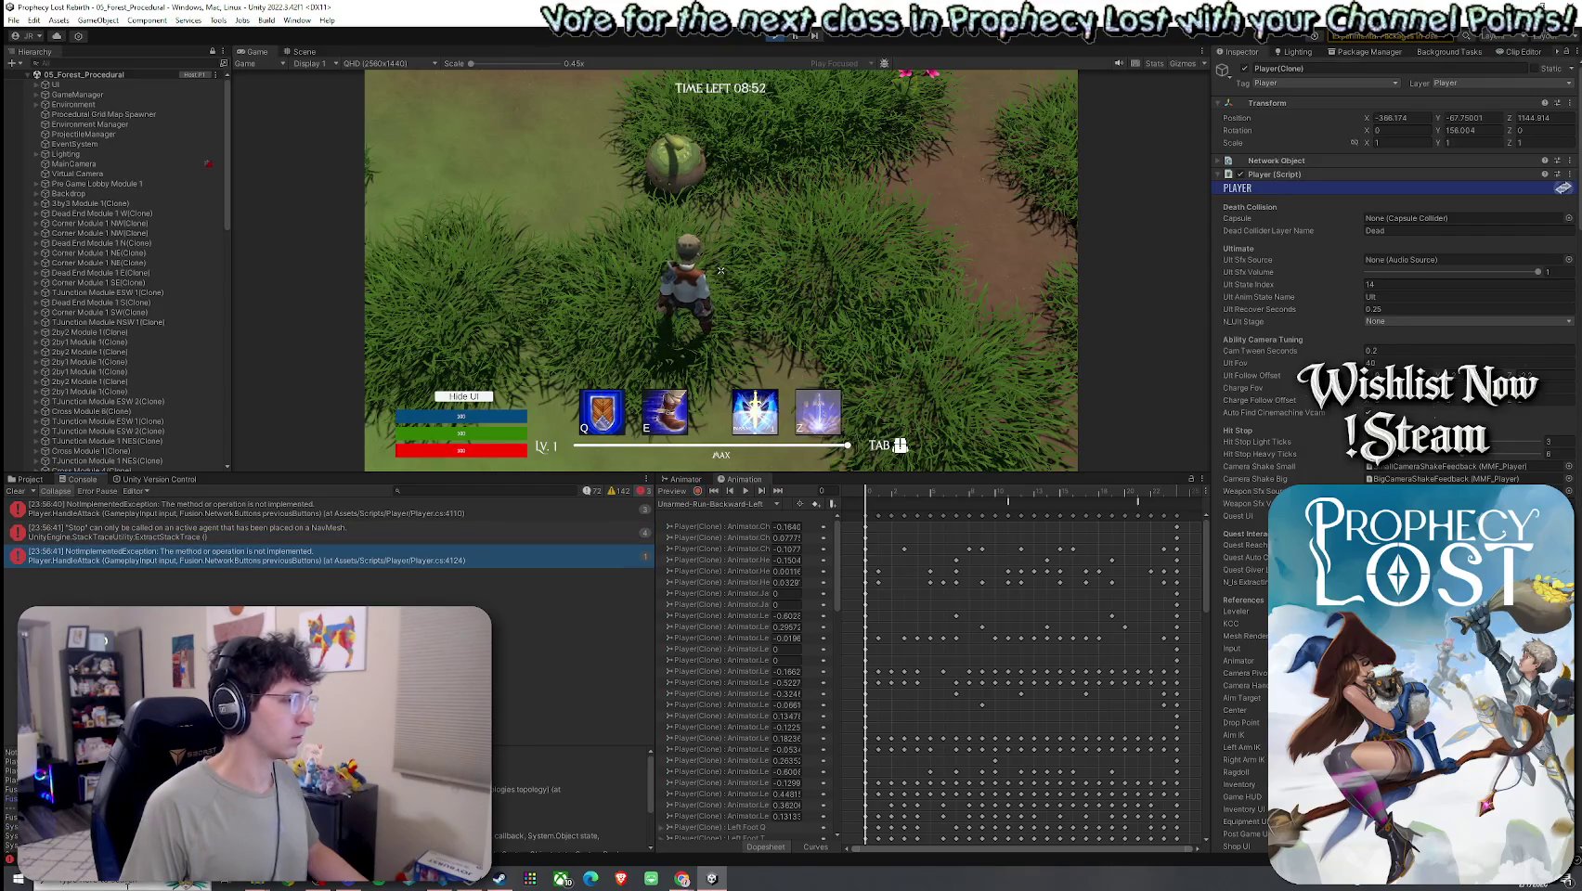
{"action": "key", "text": "super+shift+s"}
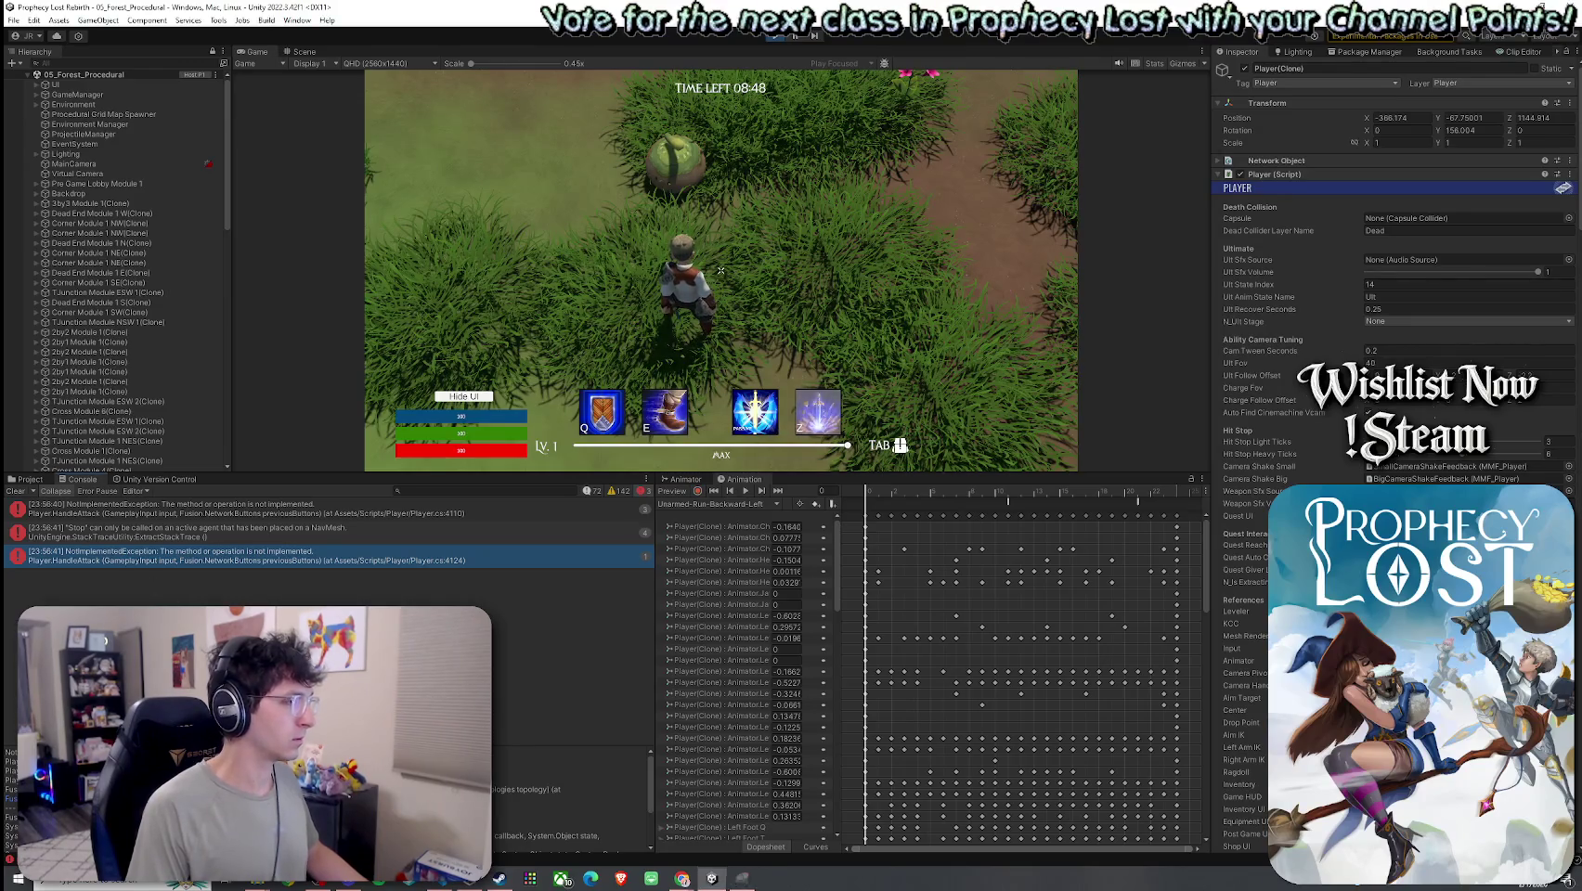
{"action": "key", "text": "super+shift+s"}
- Enlarge the Console and snip its warning and error list with Snipping Tool
{"action": "left_click_drag", "start_coordinate": [5, 487], "coordinate": [616, 648]}
{"action": "left_click_drag", "start_coordinate": [469, 471], "coordinate": [466, 246]}
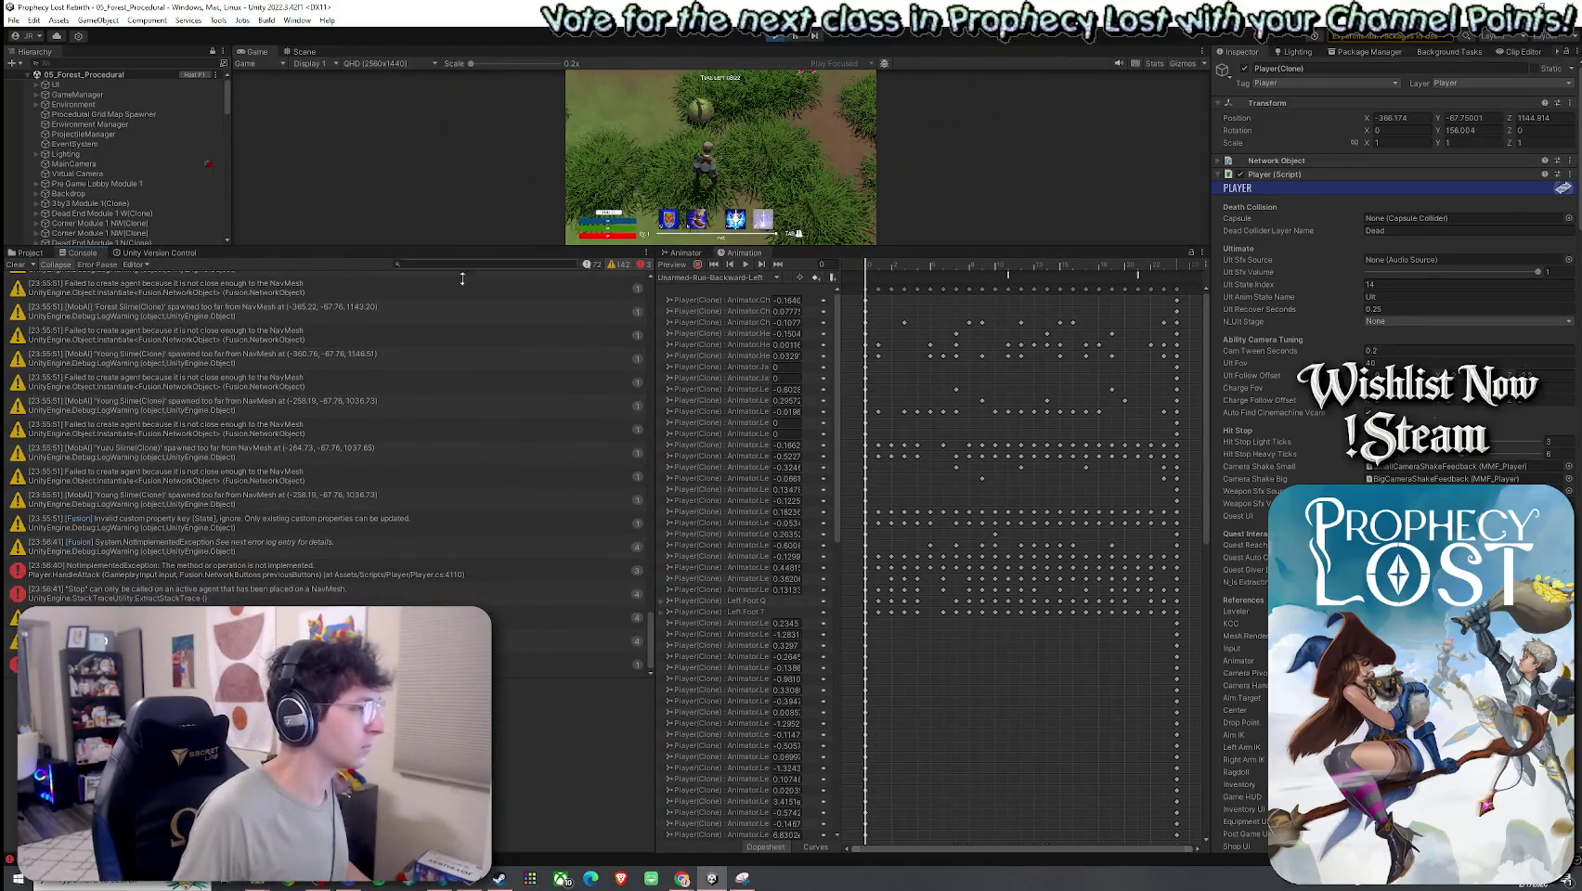
{"action": "key", "text": "super"}
{"action": "type", "text": "snip"}
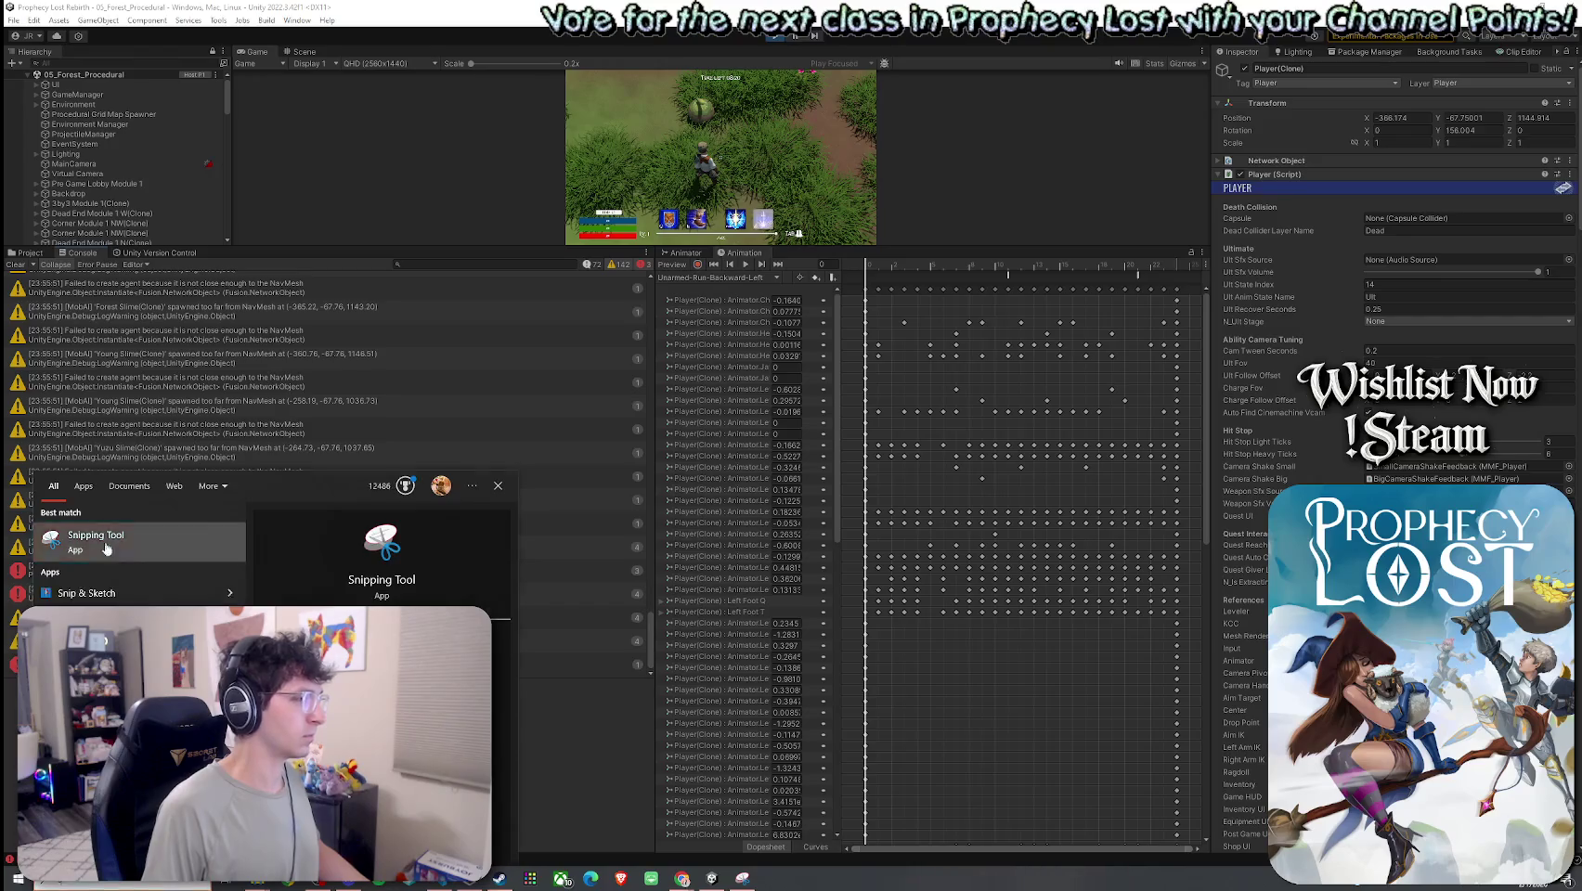
{"action": "left_click", "coordinate": [105, 549]}
{"action": "left_click", "coordinate": [51, 415]}
{"action": "mouse_move", "coordinate": [5, 271]}
{"action": "left_mouse_down"}
{"action": "mouse_move", "coordinate": [179, 422]}
{"action": "mouse_move", "coordinate": [595, 602]}
{"action": "mouse_move", "coordinate": [688, 705]}
{"action": "mouse_move", "coordinate": [658, 684]}
{"action": "left_mouse_up"}
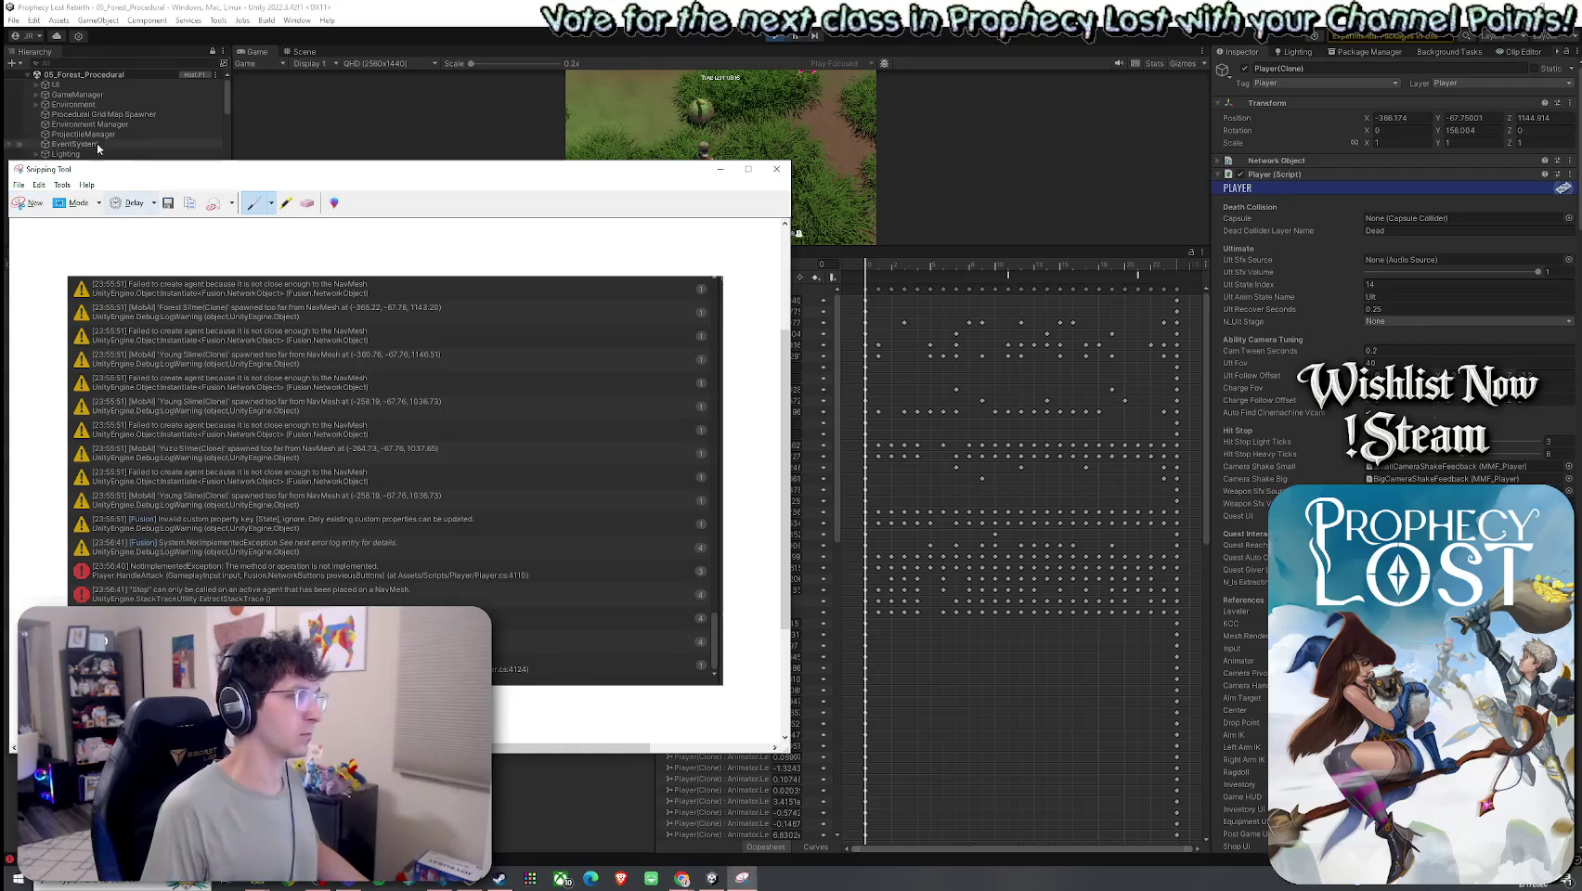
- Close the Snipping Tool window, discarding the snip without saving
{"action": "key", "text": "alt+Tab"}
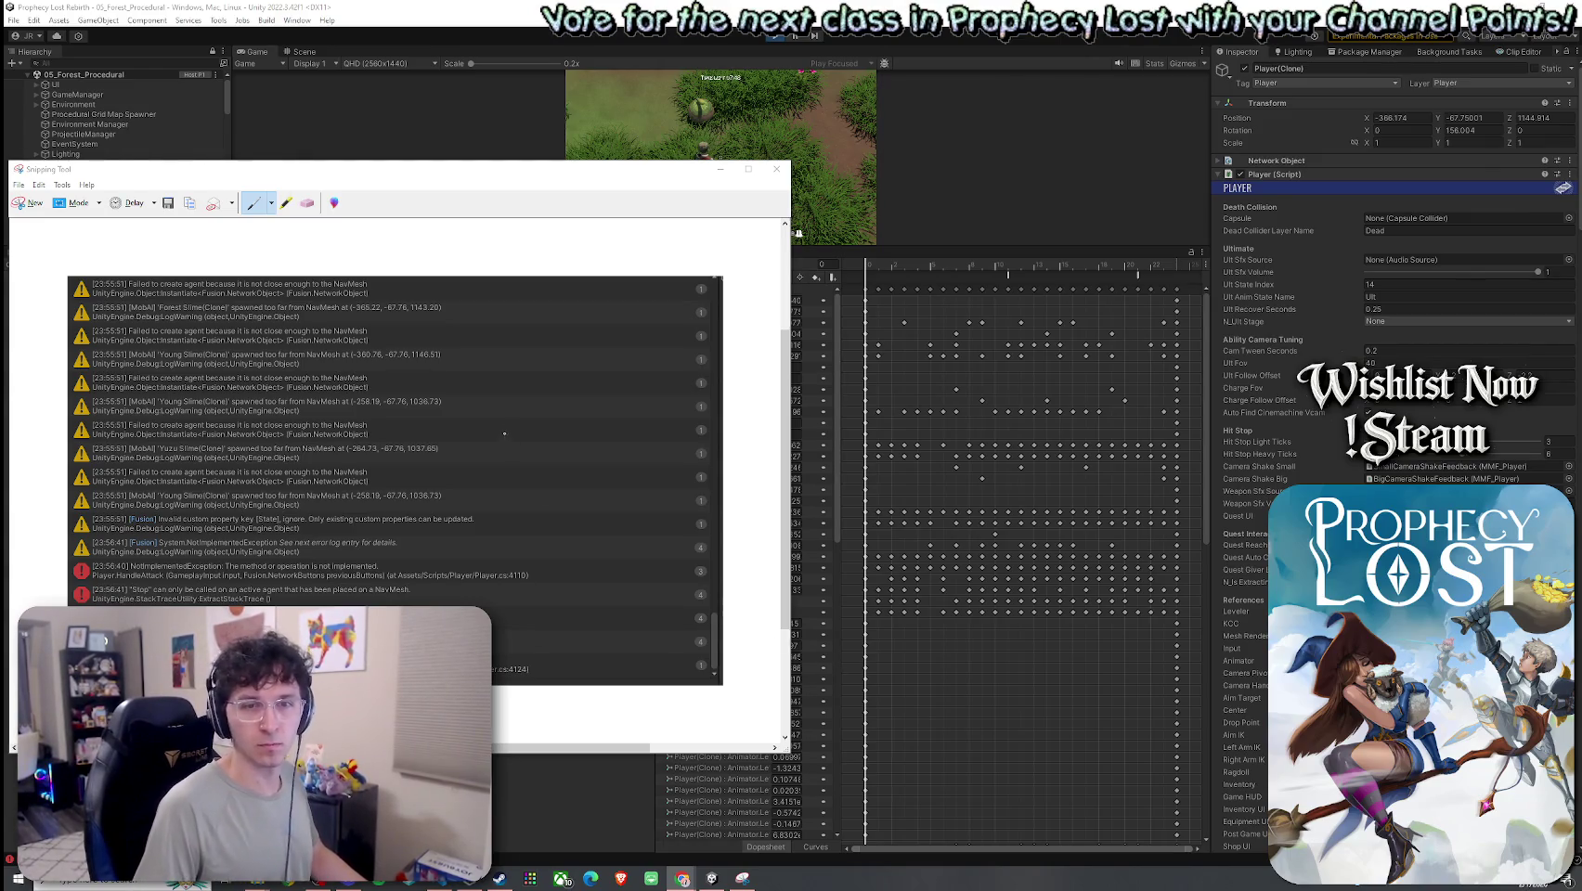
{"action": "left_click", "coordinate": [777, 169]}
{"action": "left_click", "coordinate": [455, 476]}
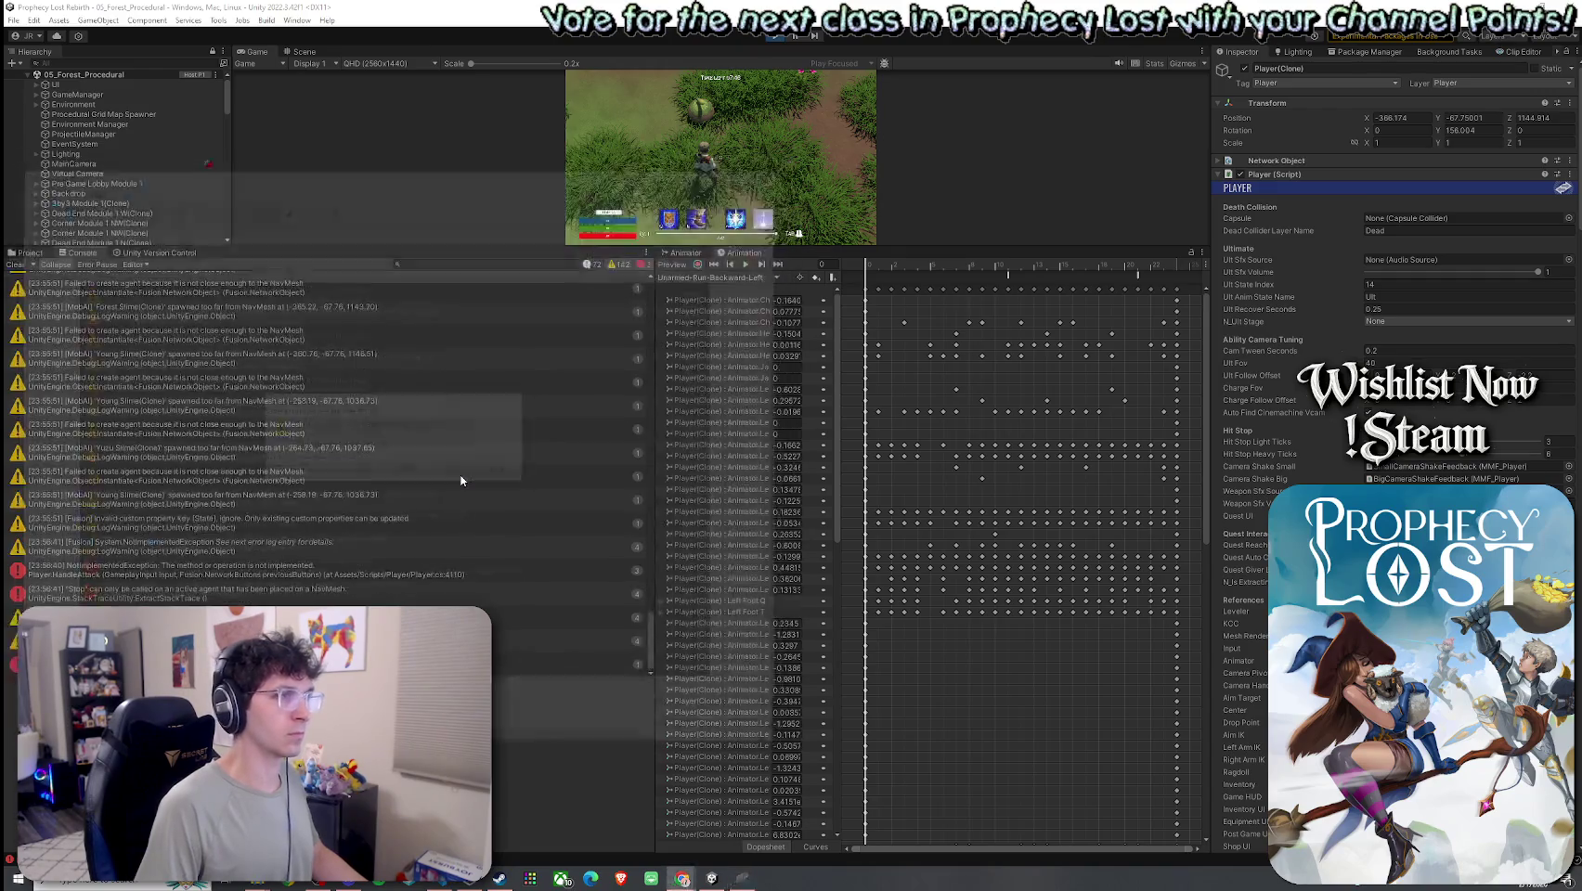
- Run around the forest, attack the green creature, then exit Play mode with Ctrl+P
{"action": "mouse_move", "coordinate": [698, 246]}
{"action": "left_mouse_down"}
{"action": "mouse_move", "coordinate": [827, 422]}
{"action": "mouse_move", "coordinate": [962, 714]}
{"action": "left_mouse_up"}
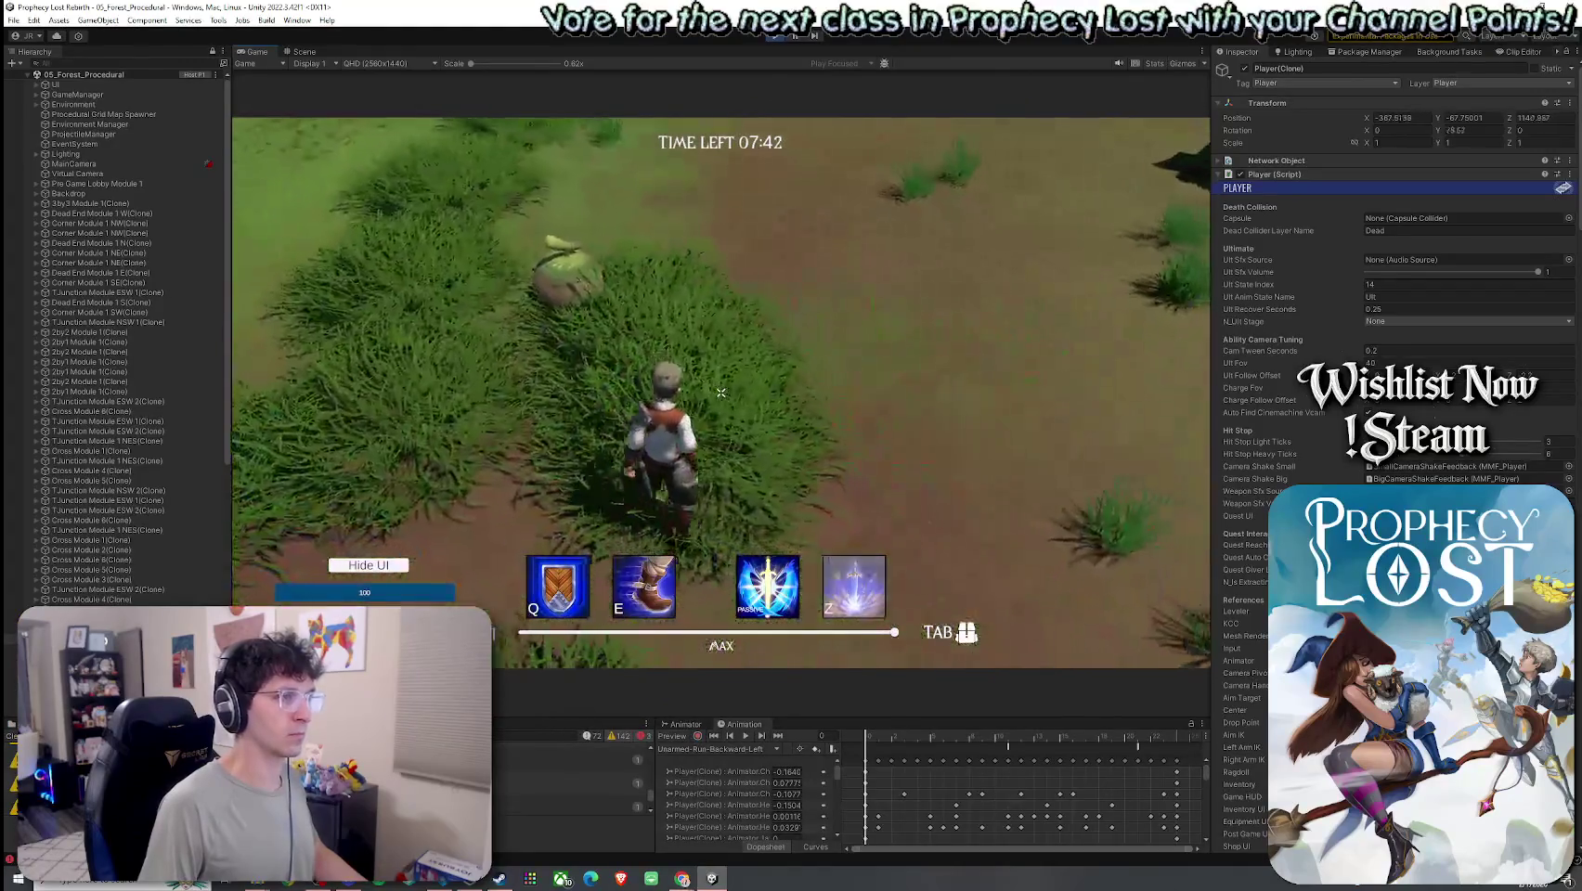
{"action": "key", "text": "w"}
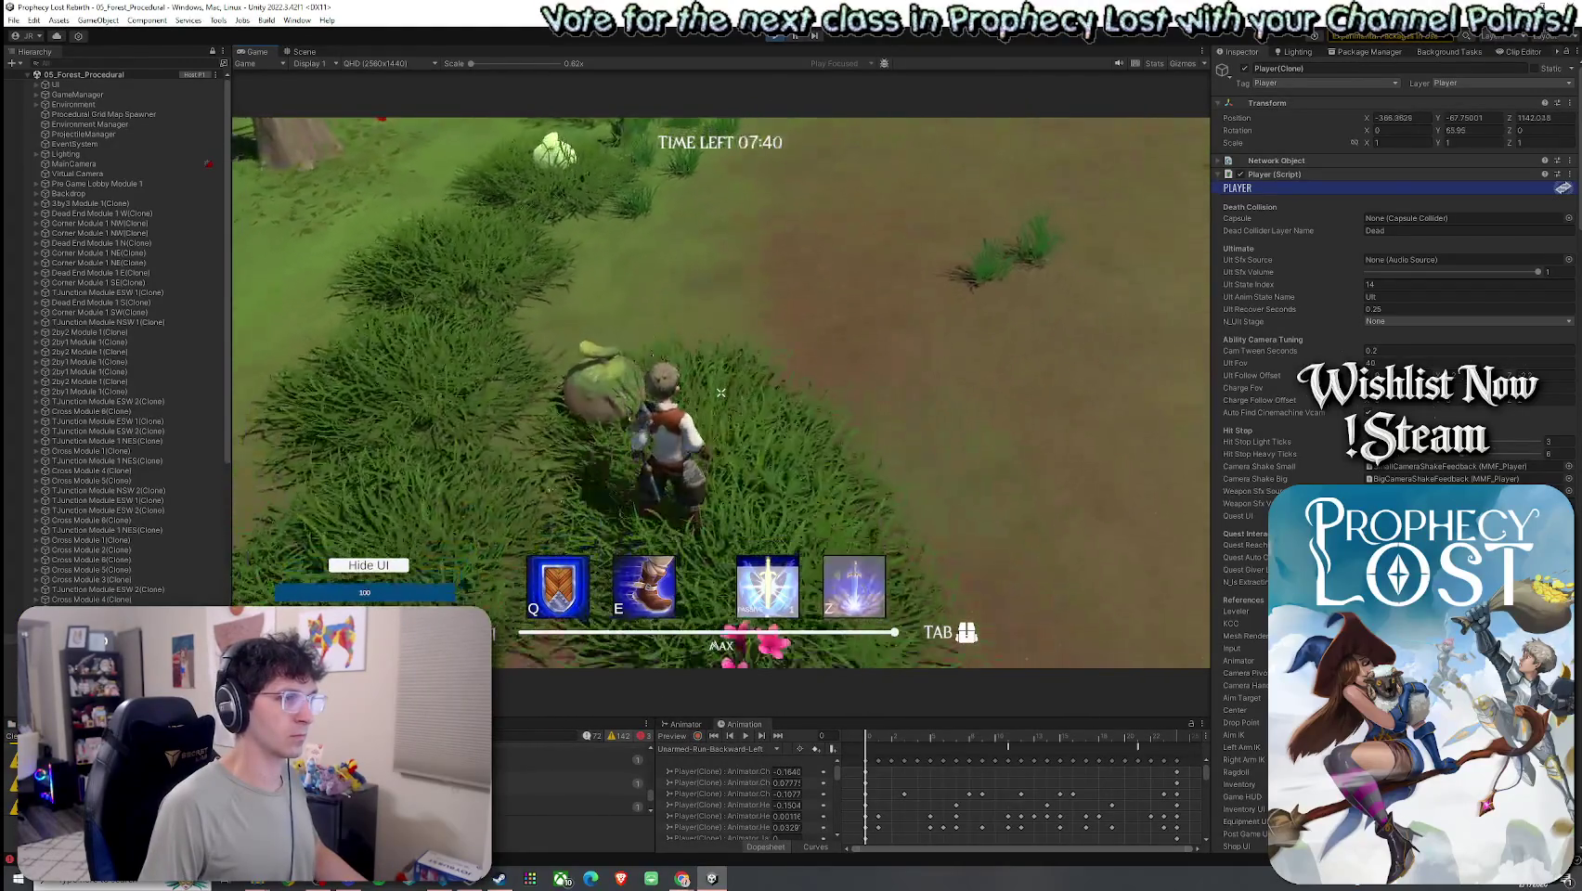
{"action": "key", "text": "w"}
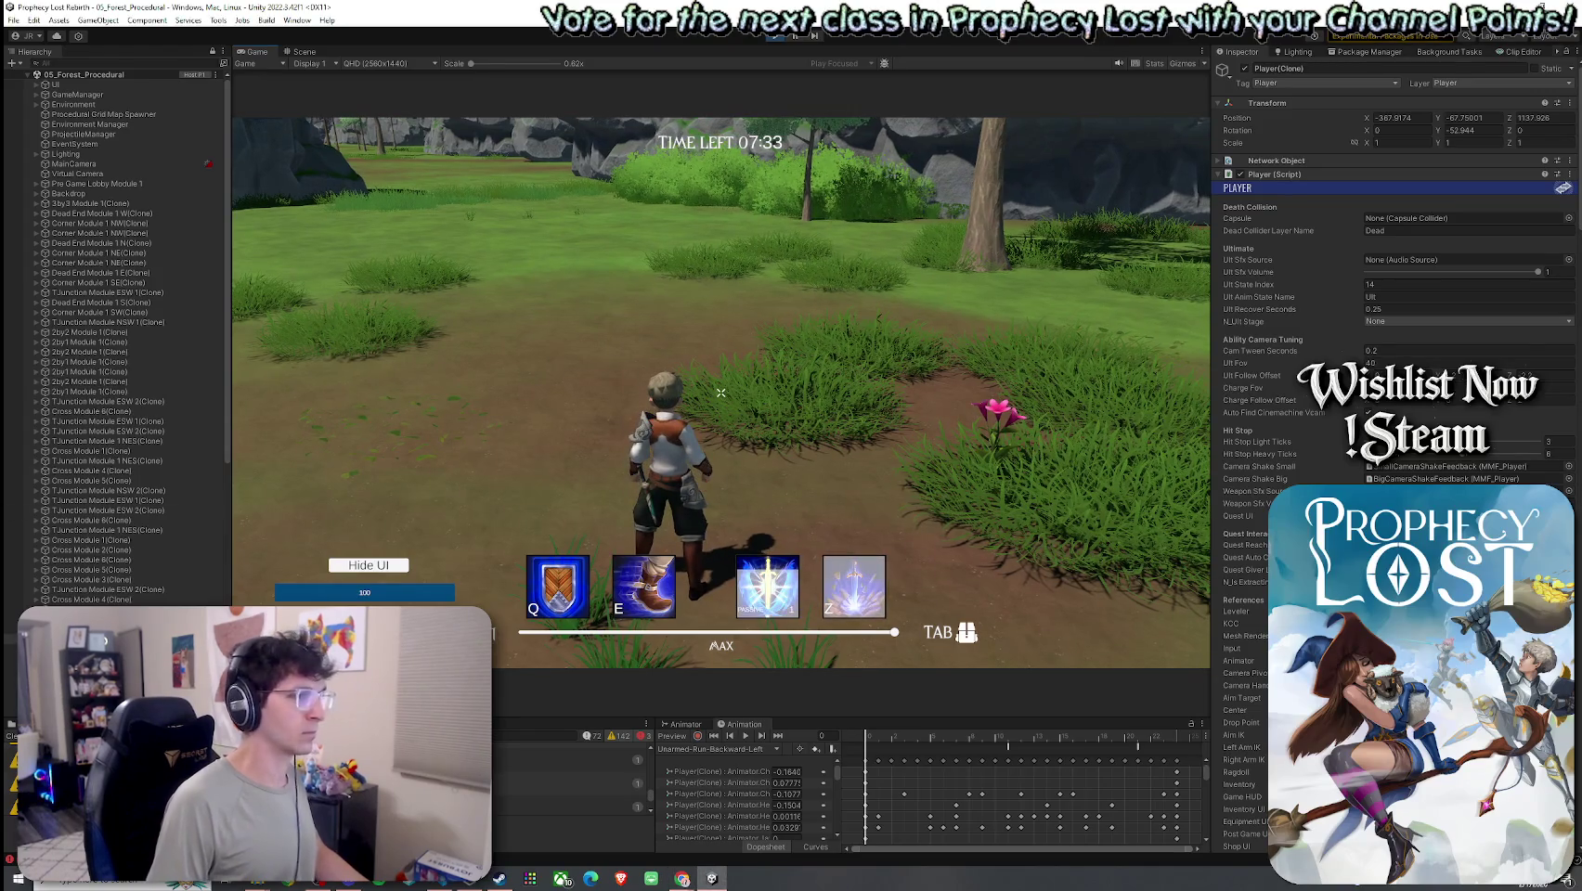
{"action": "key", "text": "w"}
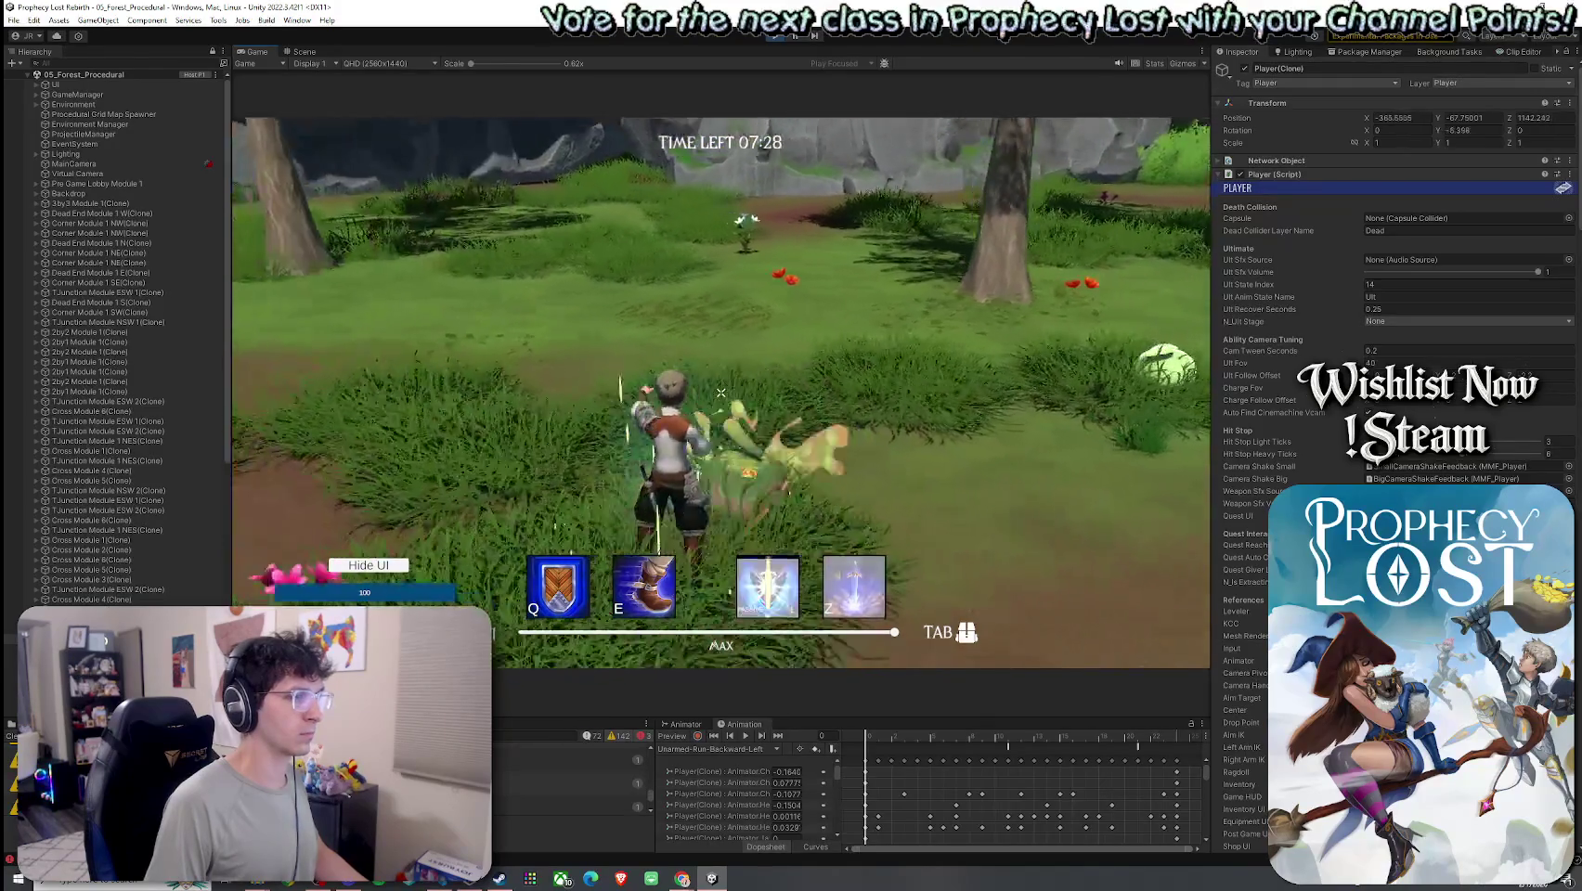
{"action": "left_click", "coordinate": [720, 393]}
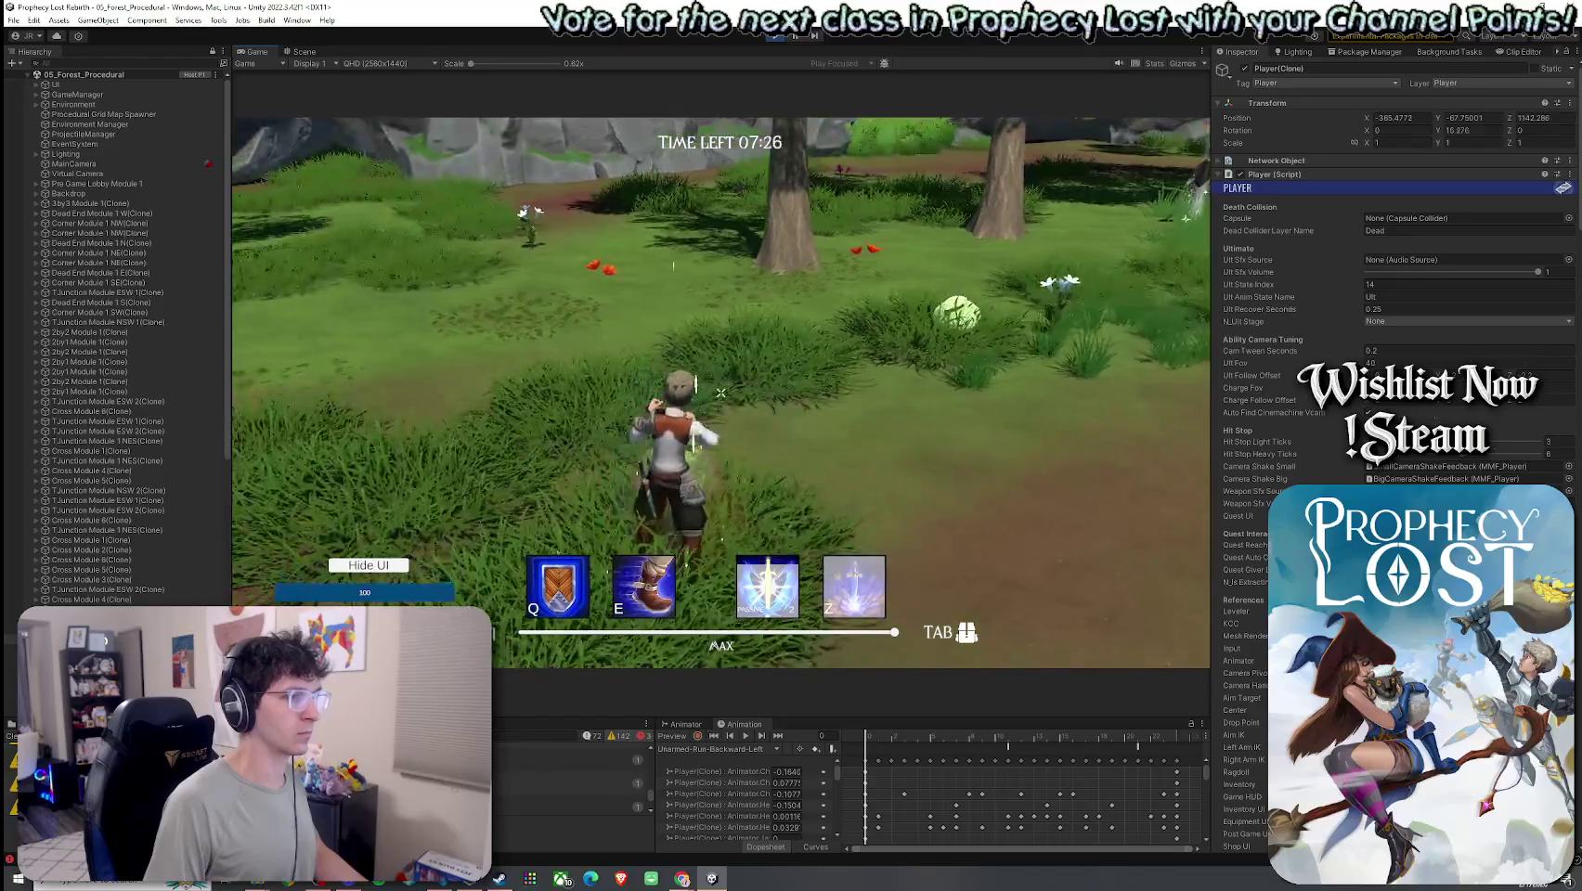
{"action": "key", "text": "w"}
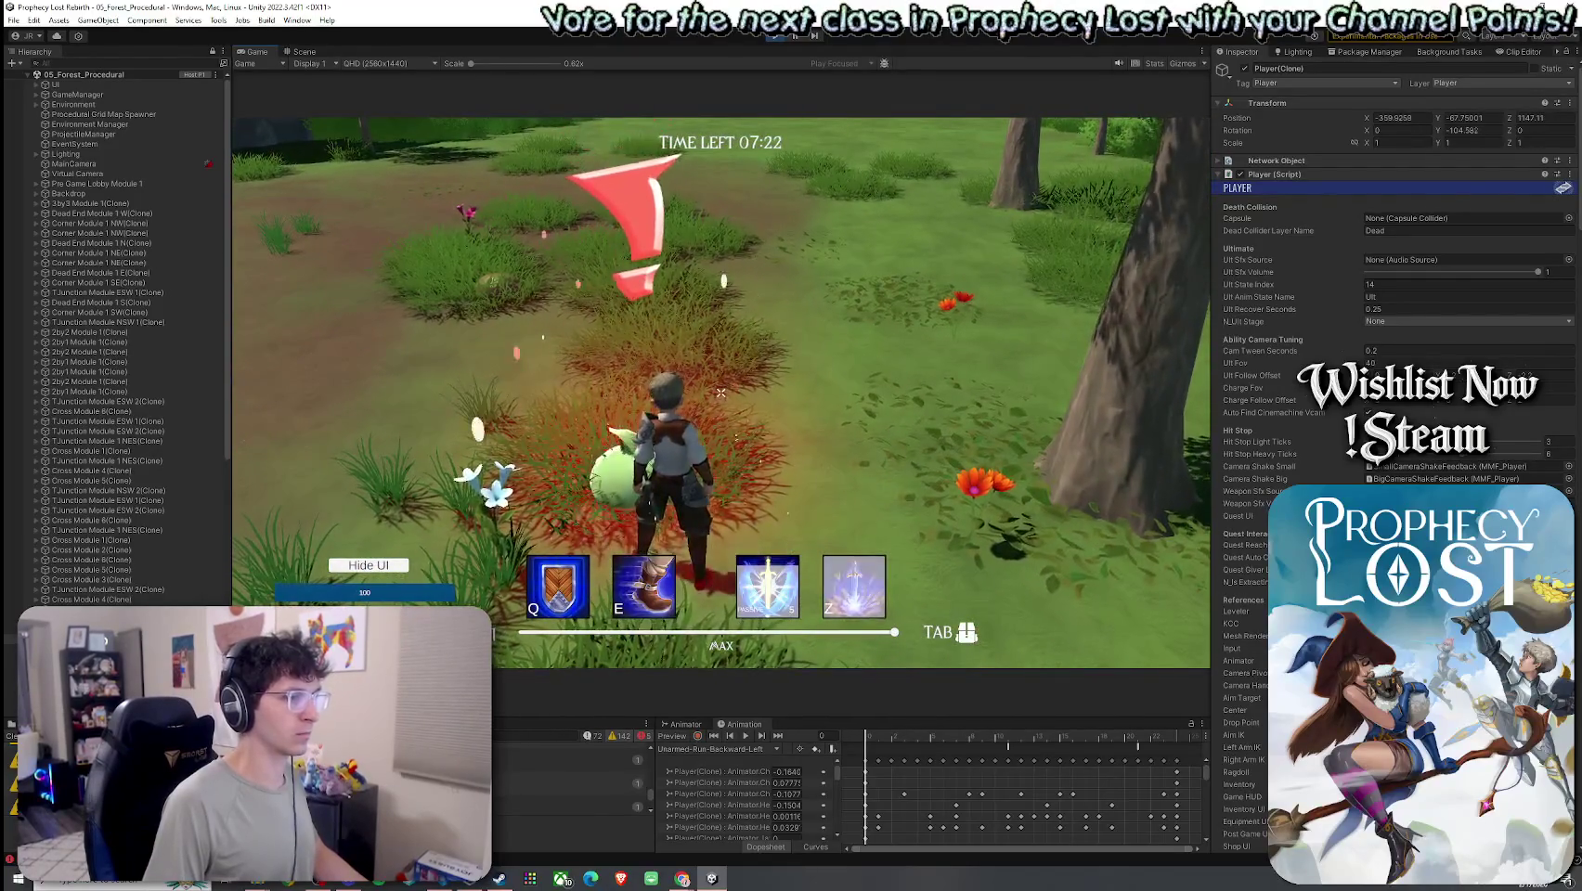
{"action": "key", "text": "w"}
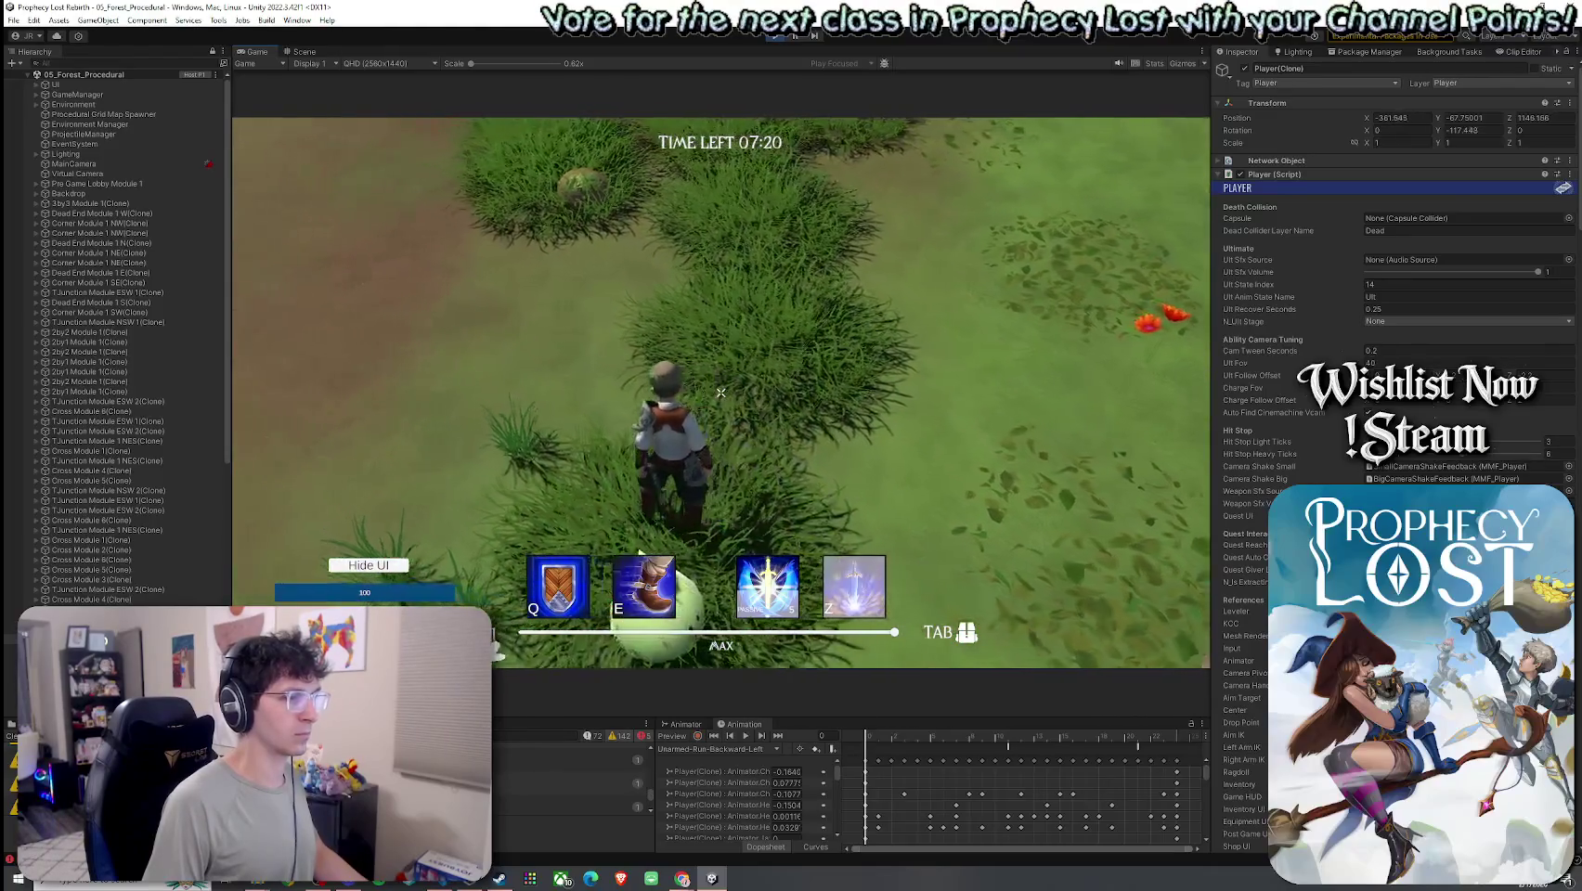
{"action": "key", "text": "super"}
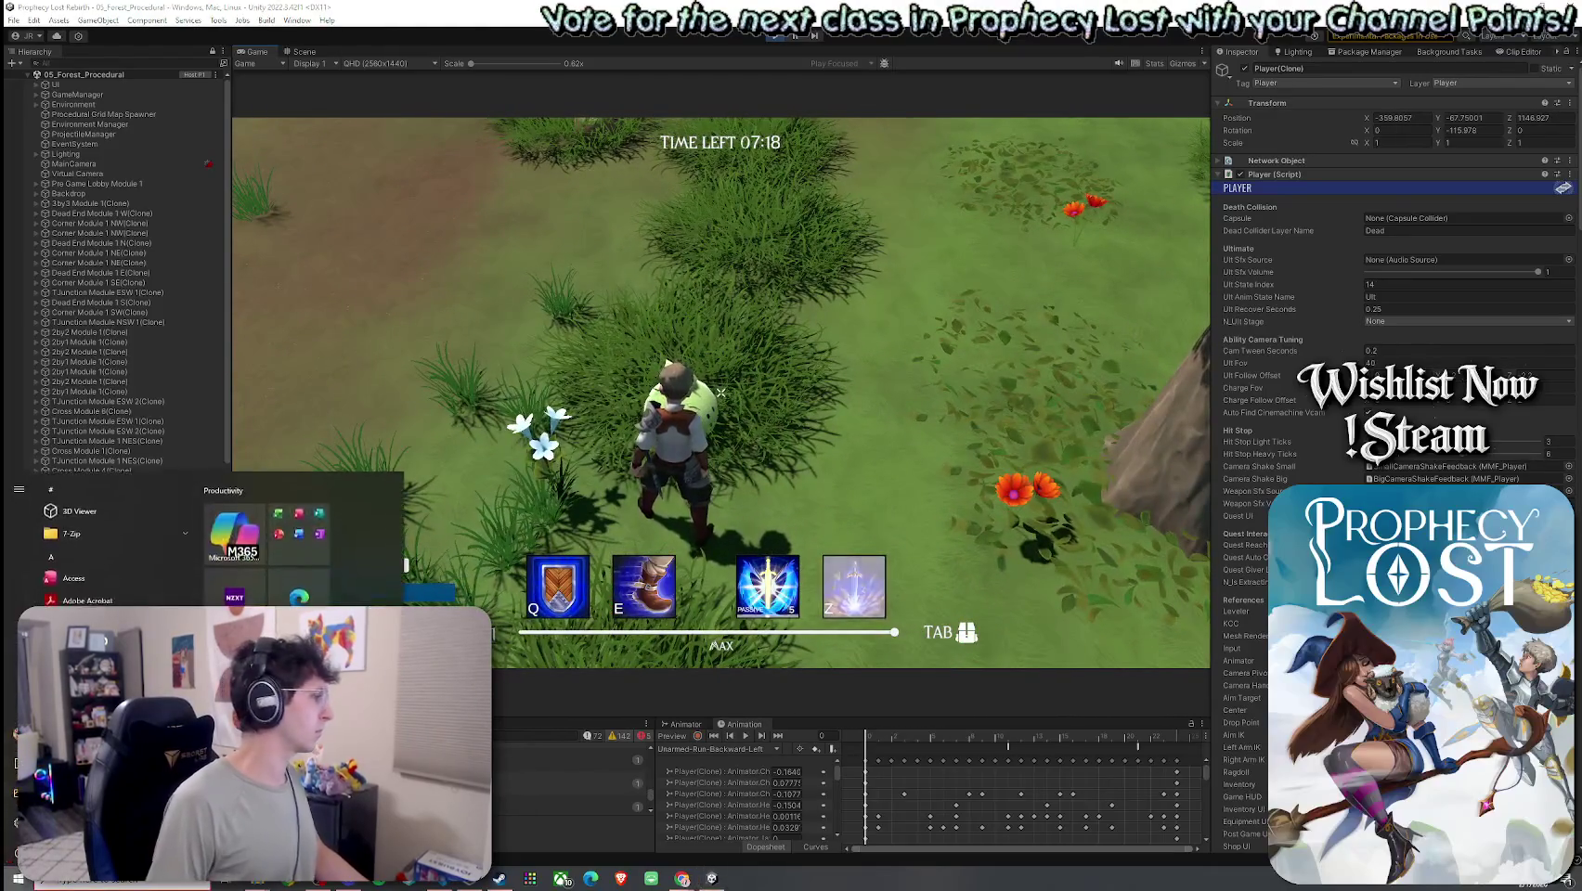
{"action": "key", "text": "super"}
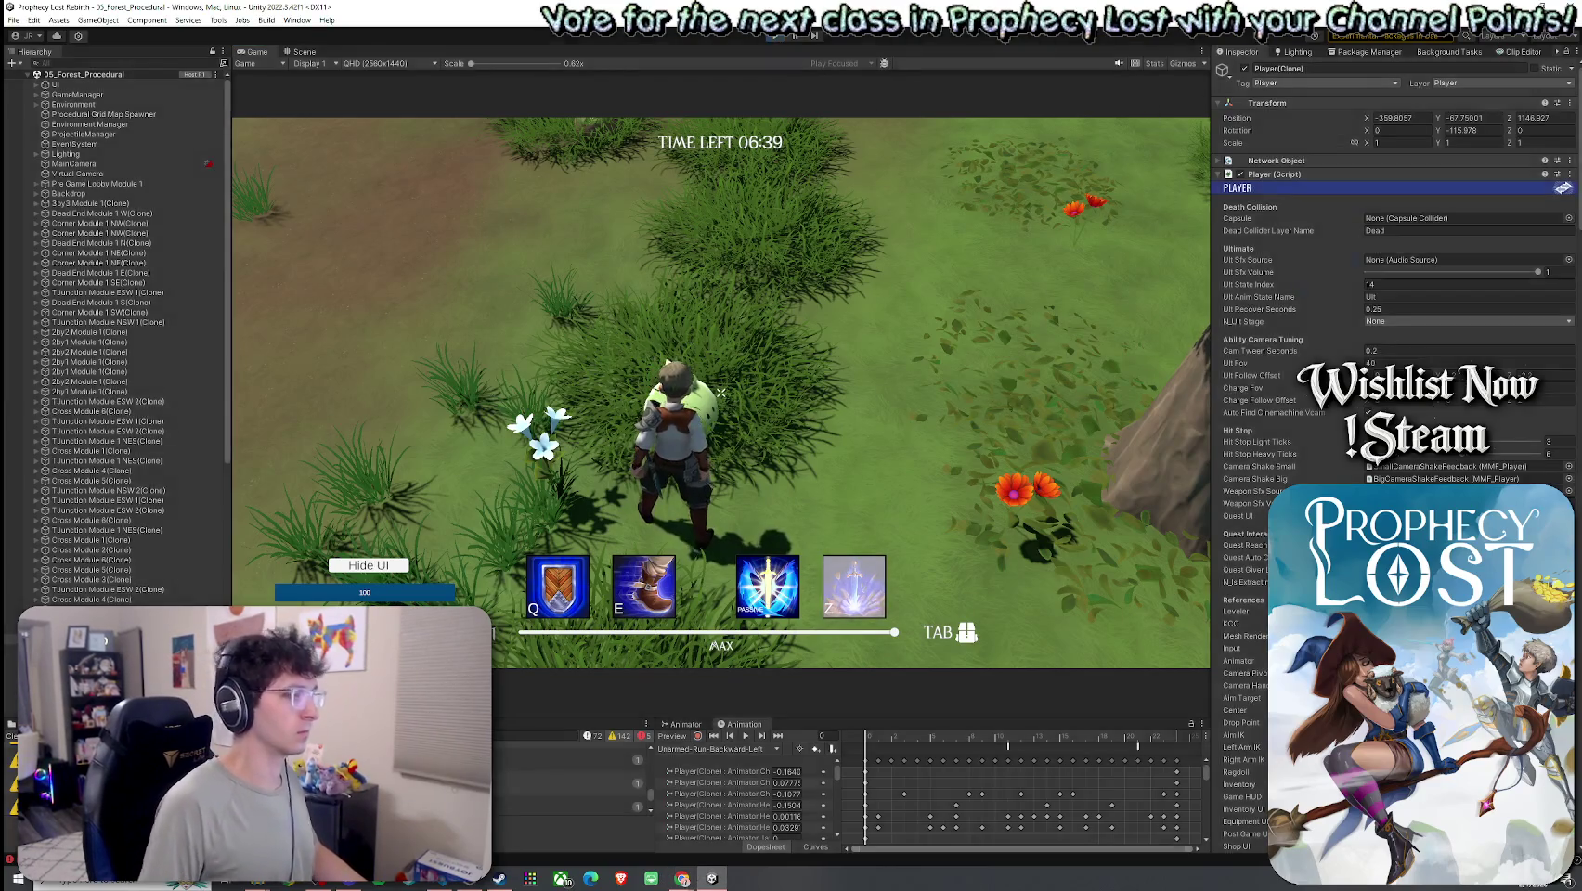
{"action": "key", "text": "ctrl+p"}
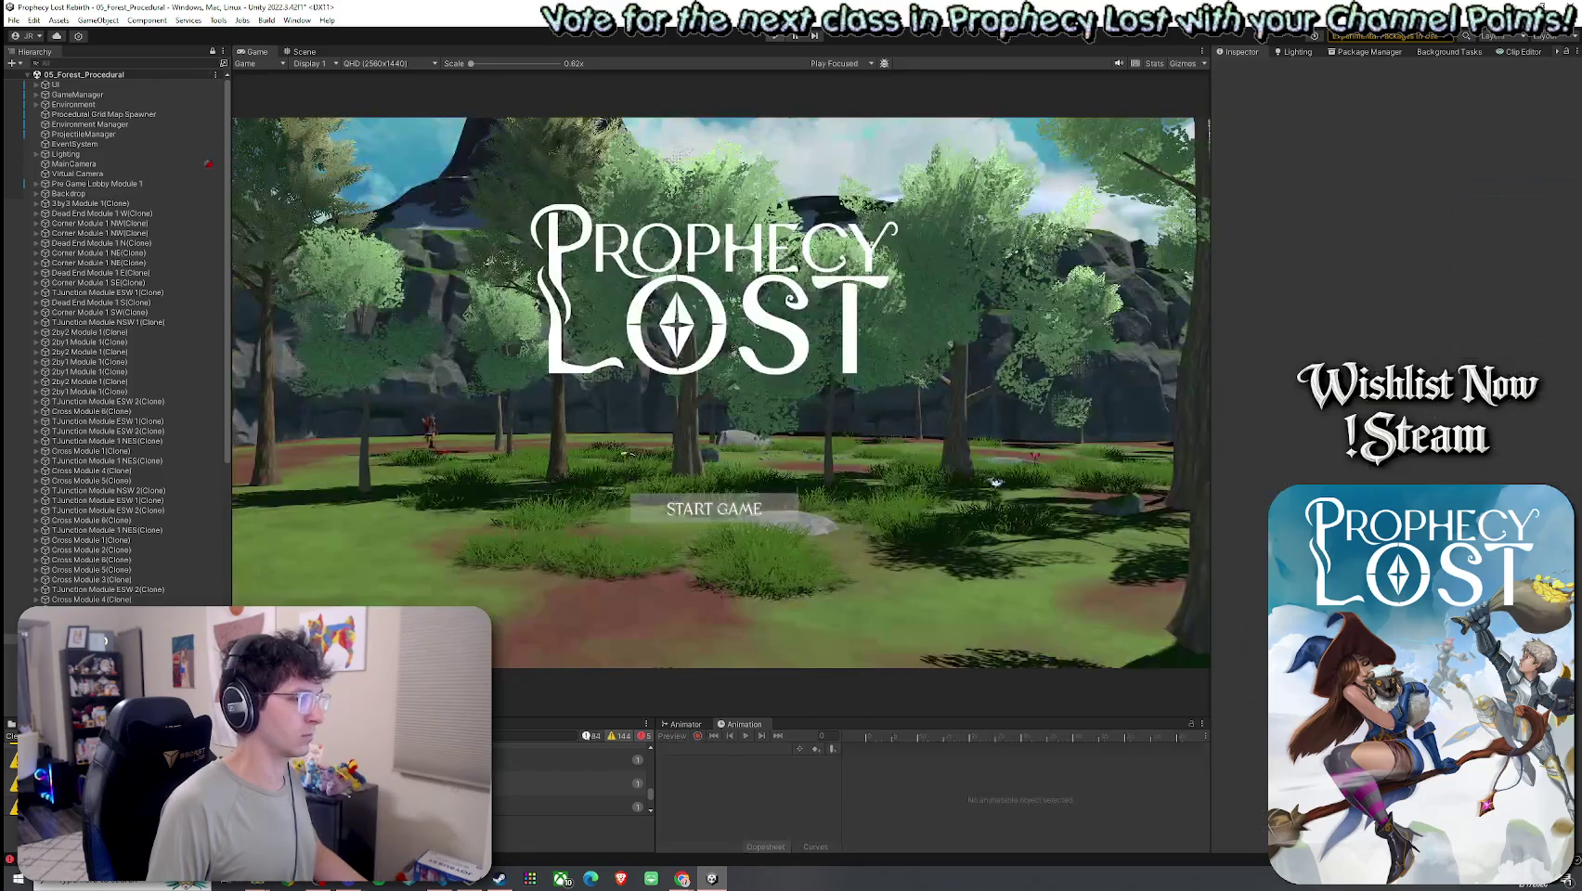
- Search the project assets for 'GameManager' and open GameManager.cs in Visual Studio Code
{"action": "left_click_drag", "start_coordinate": [41, 717], "coordinate": [41, 483]}
{"action": "left_click", "coordinate": [27, 485]}
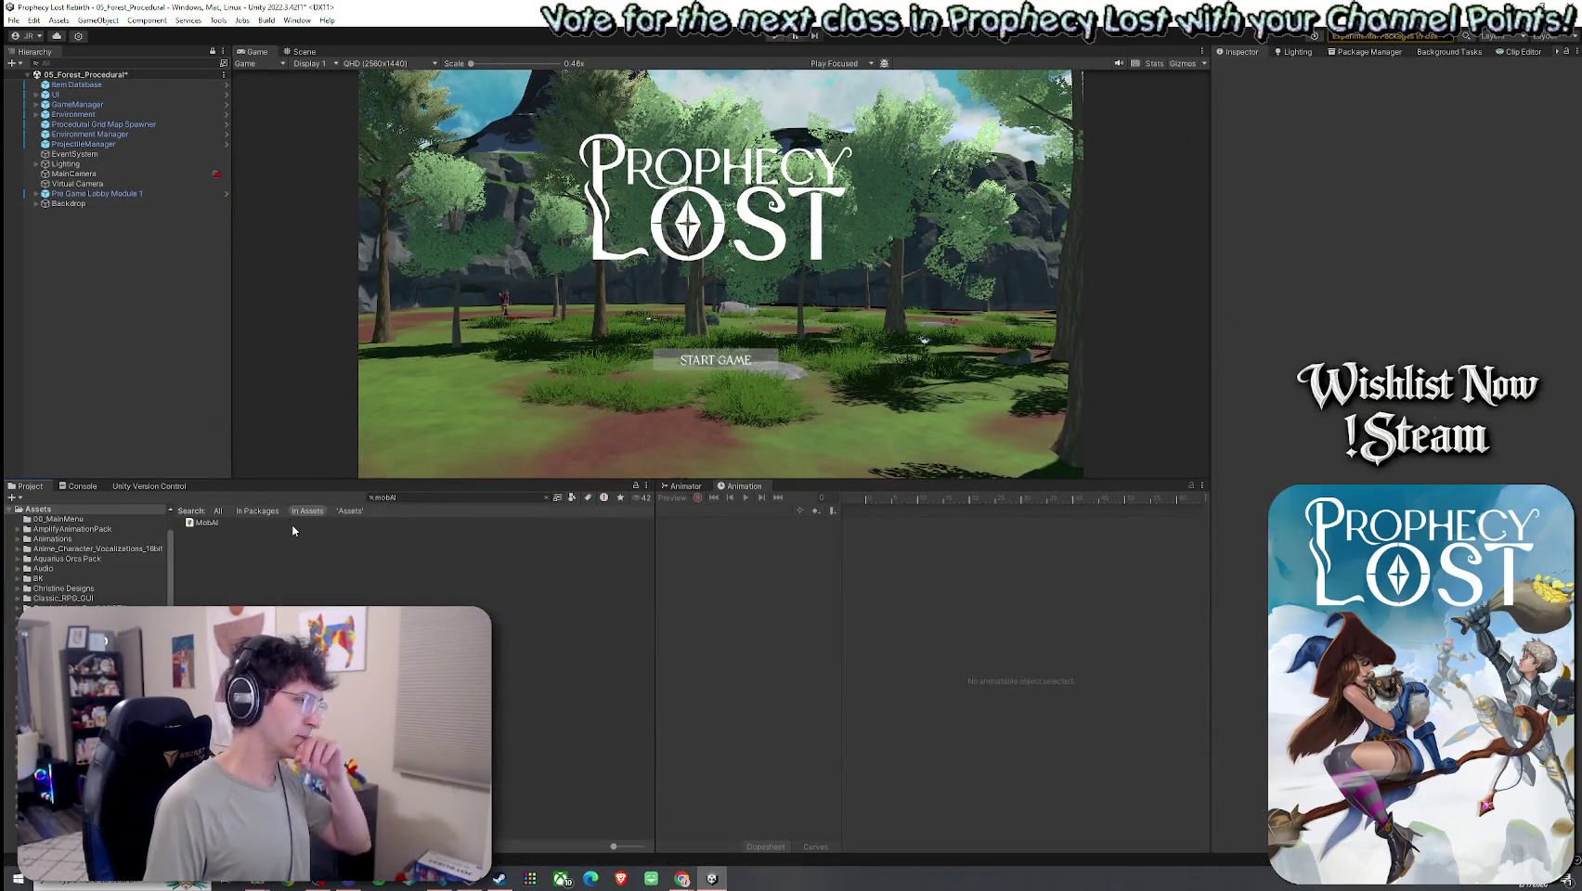
{"action": "left_click", "coordinate": [293, 526]}
{"action": "key", "text": "ctrl+f"}
{"action": "type", "text": "GameManager"}
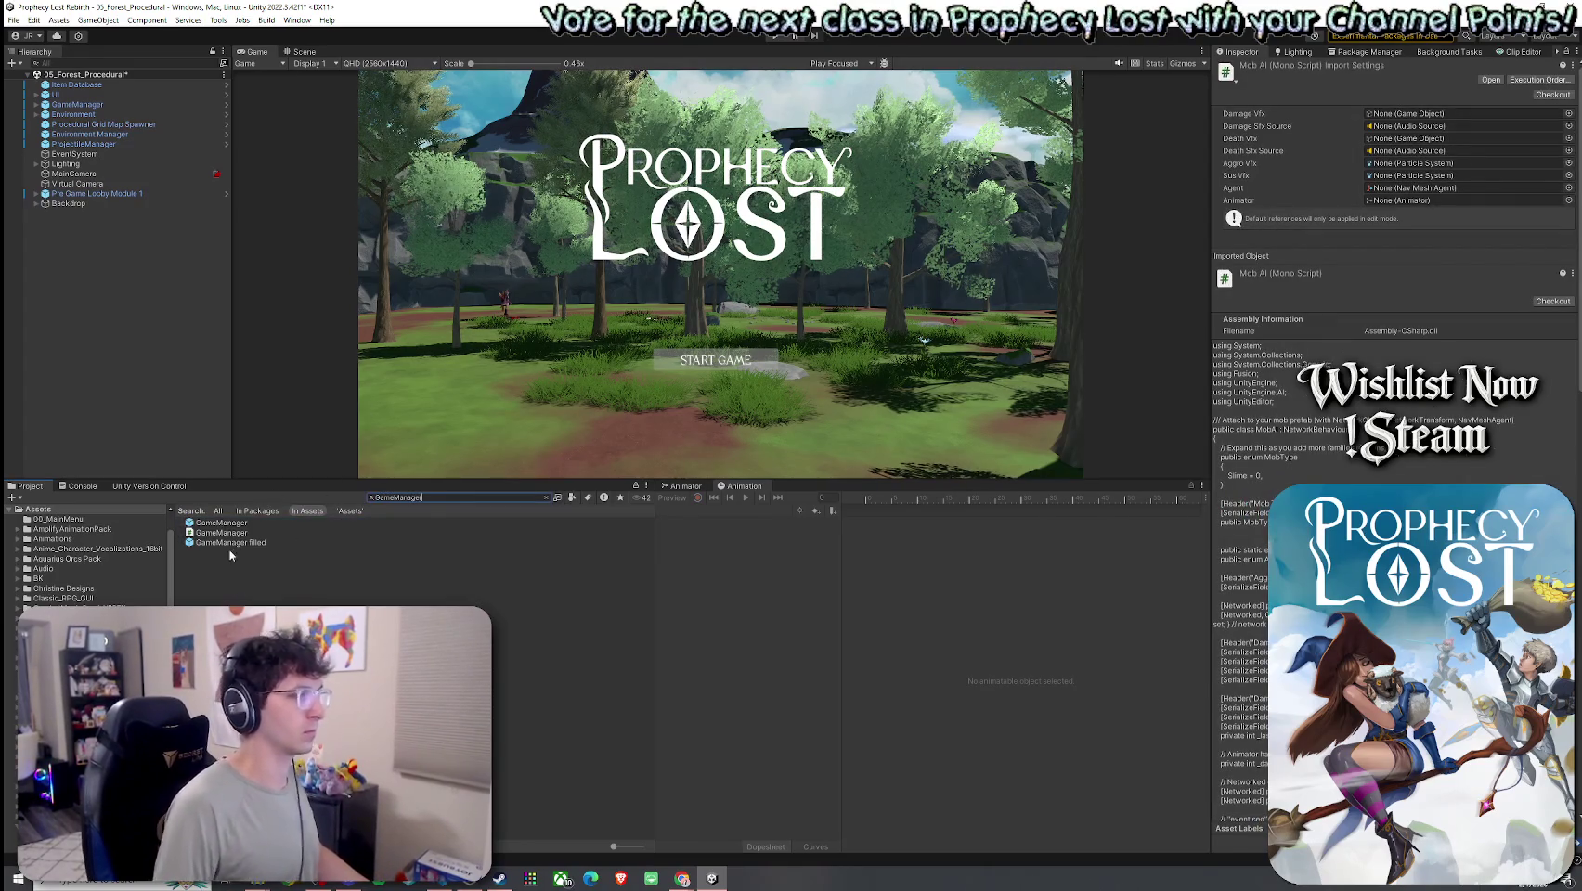
{"action": "double_click", "coordinate": [221, 532]}
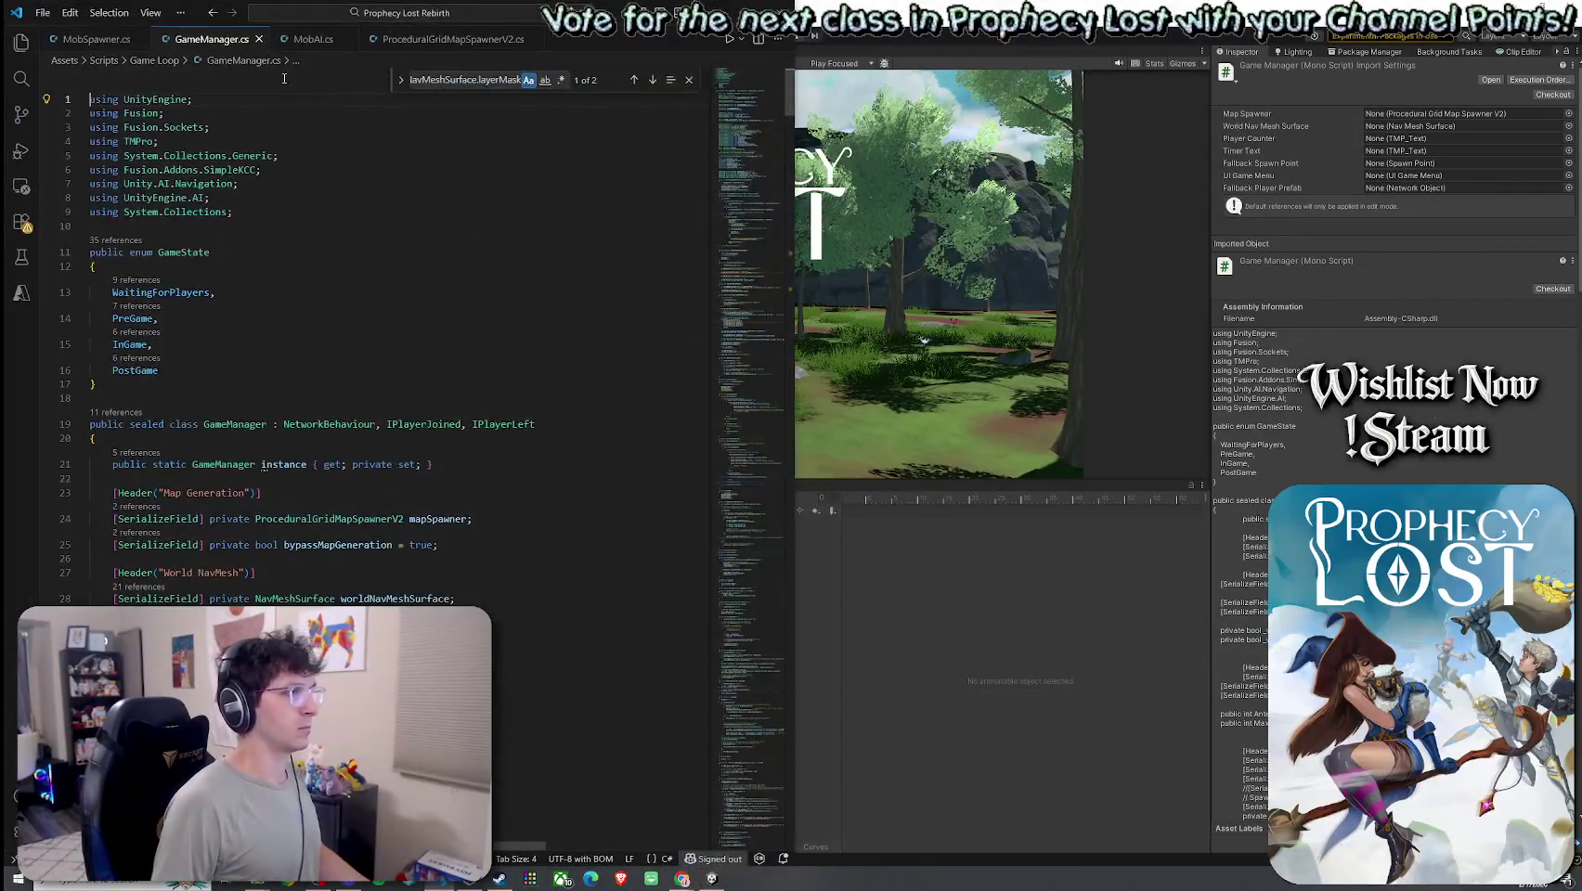
{"action": "right_click", "coordinate": [225, 43]}
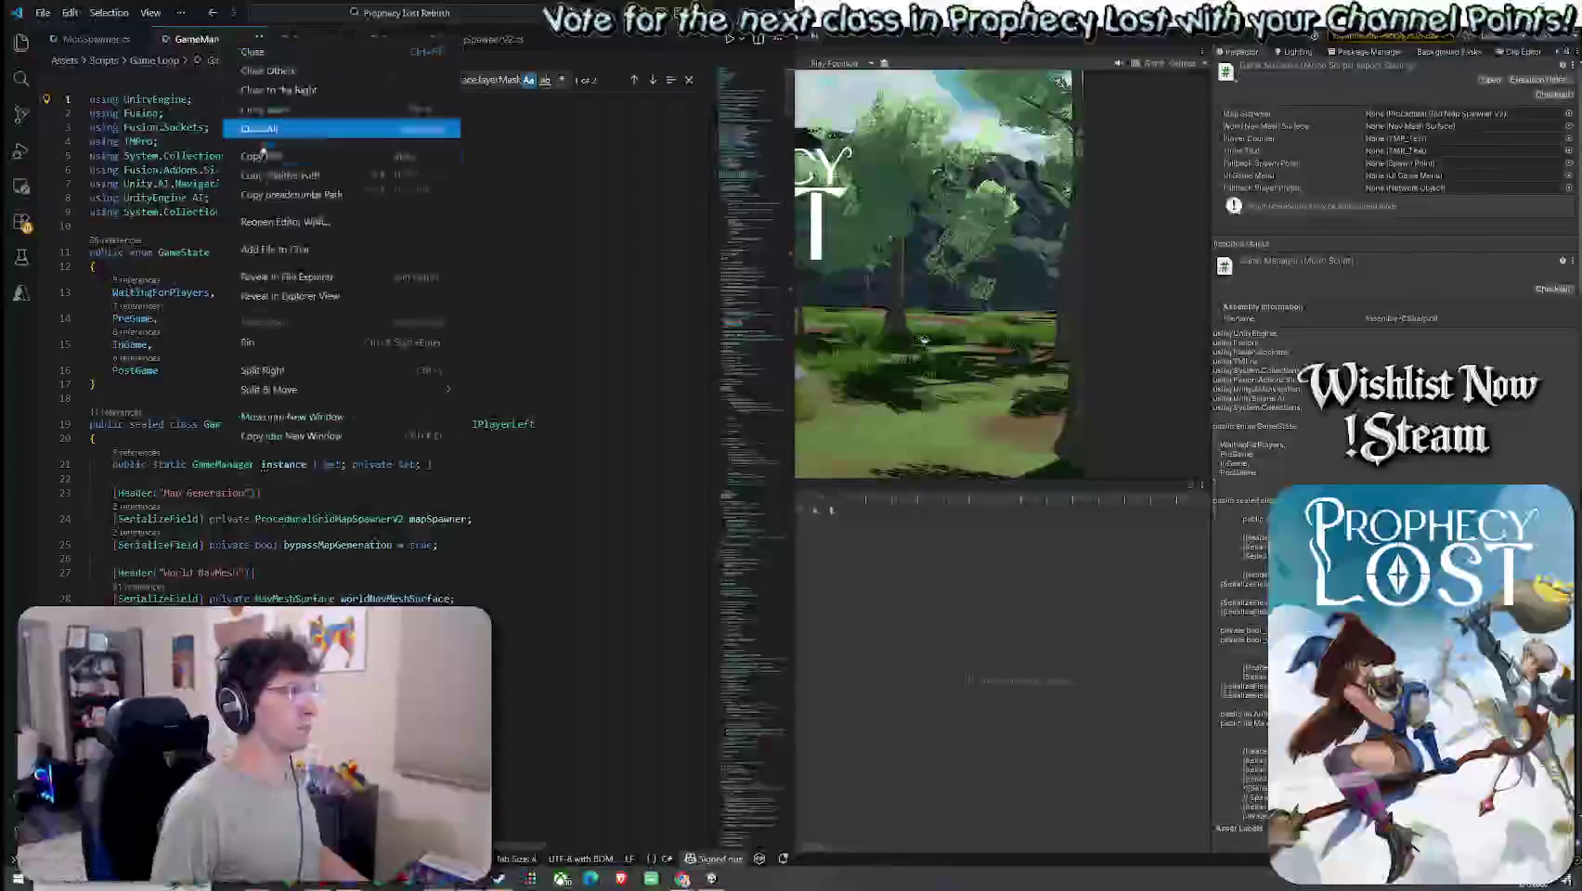
- Dismiss the tab menu and close the Find widget to show GameManager.cs from the top
{"action": "key", "text": "Escape"}
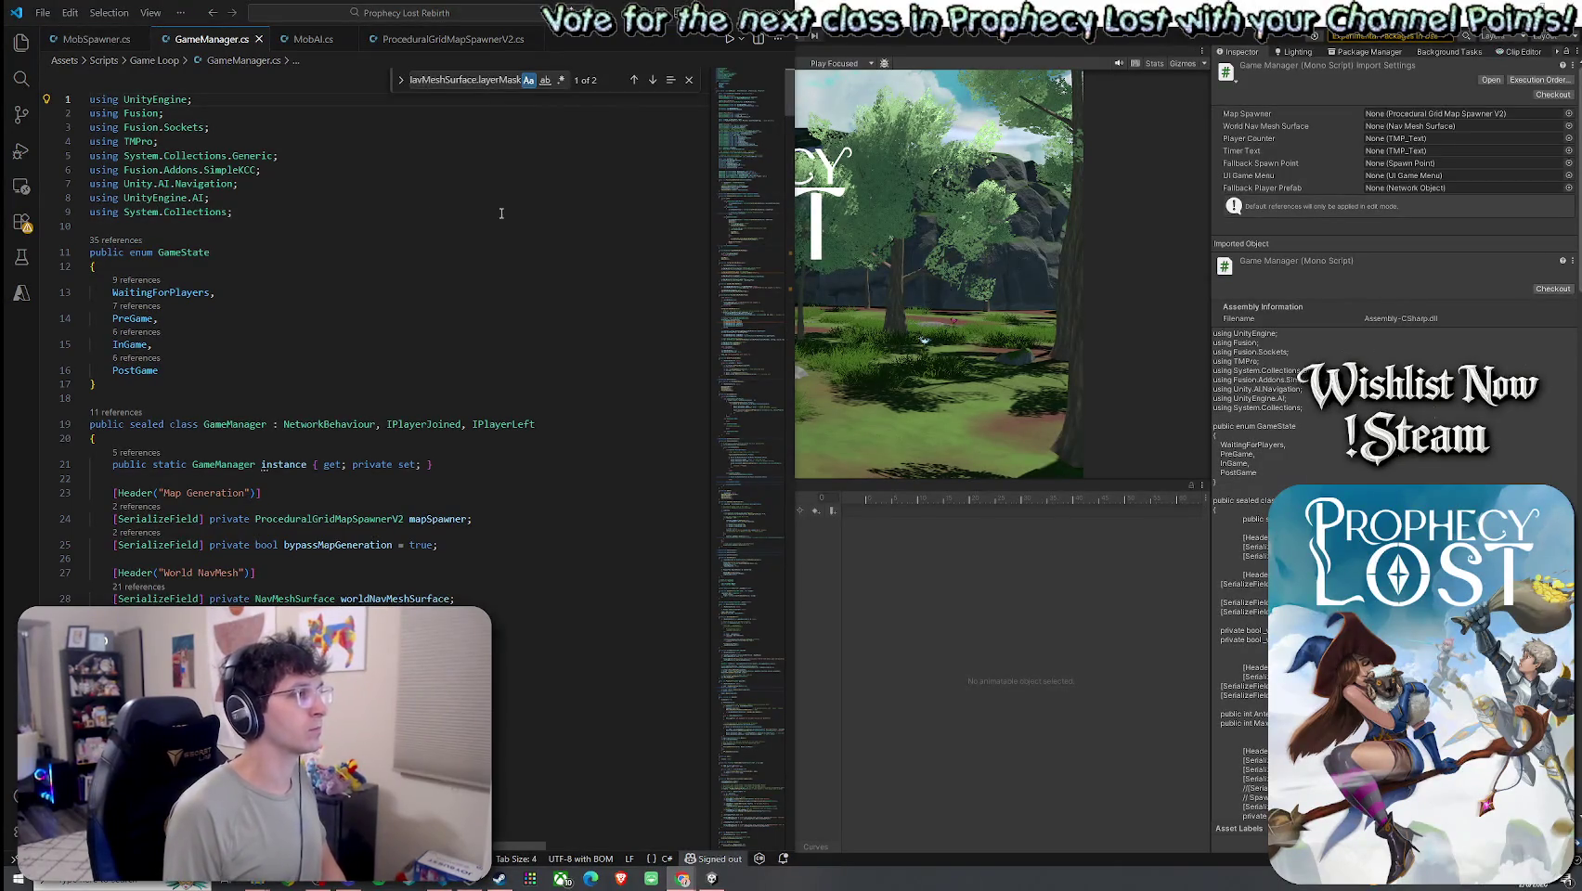
{"action": "left_click", "coordinate": [689, 80]}
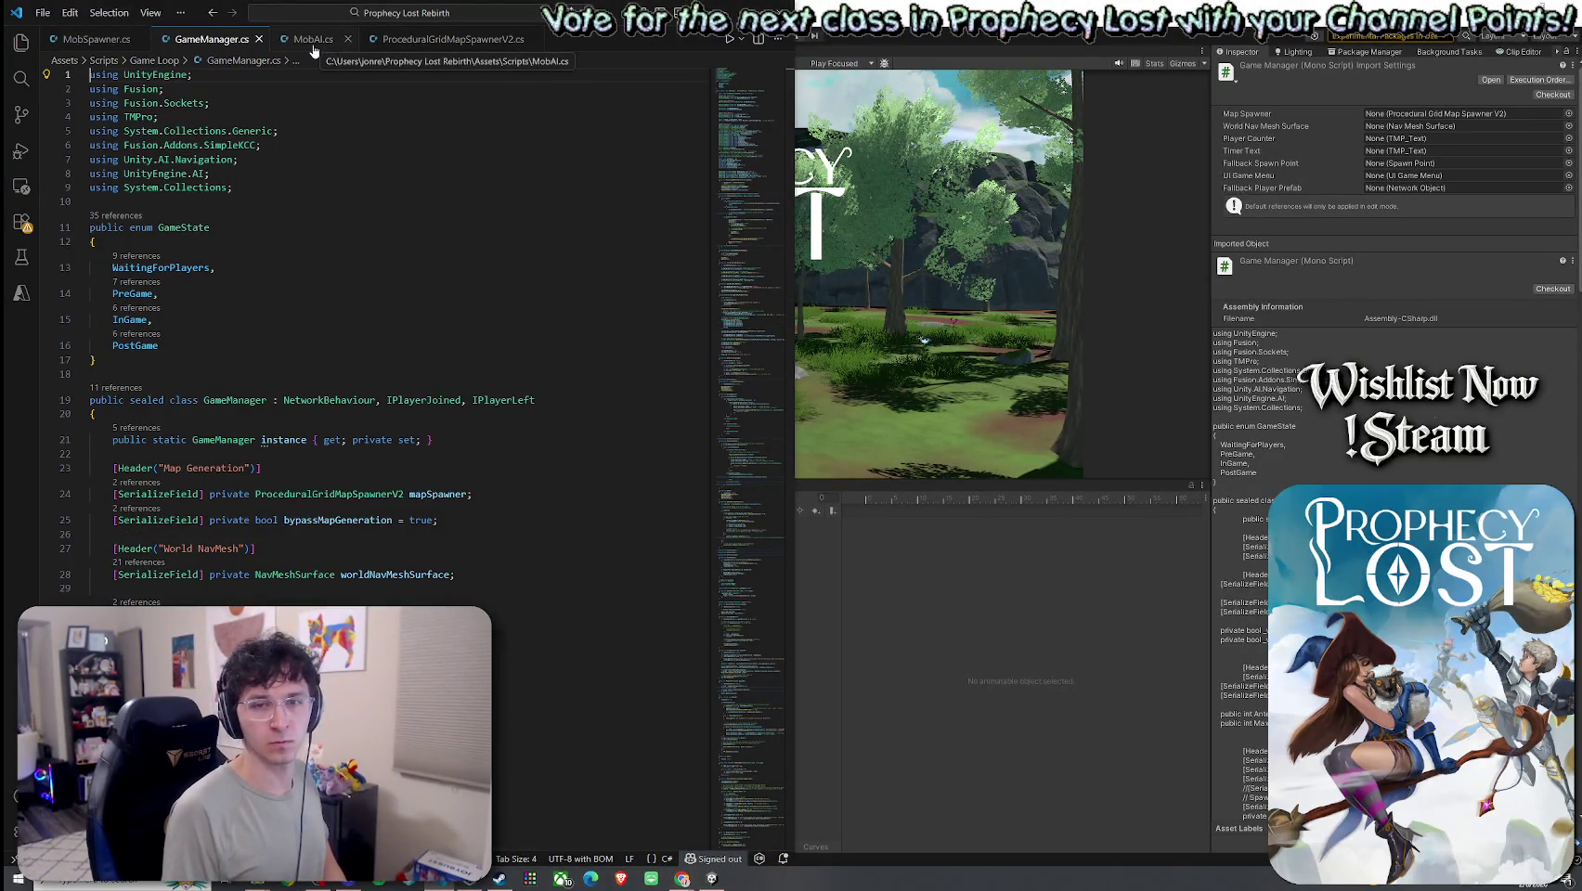
- Review MobAI.cs's Spawned() NavMesh-snapping code, then switch back to the Unity editor
{"action": "left_click", "coordinate": [313, 44]}
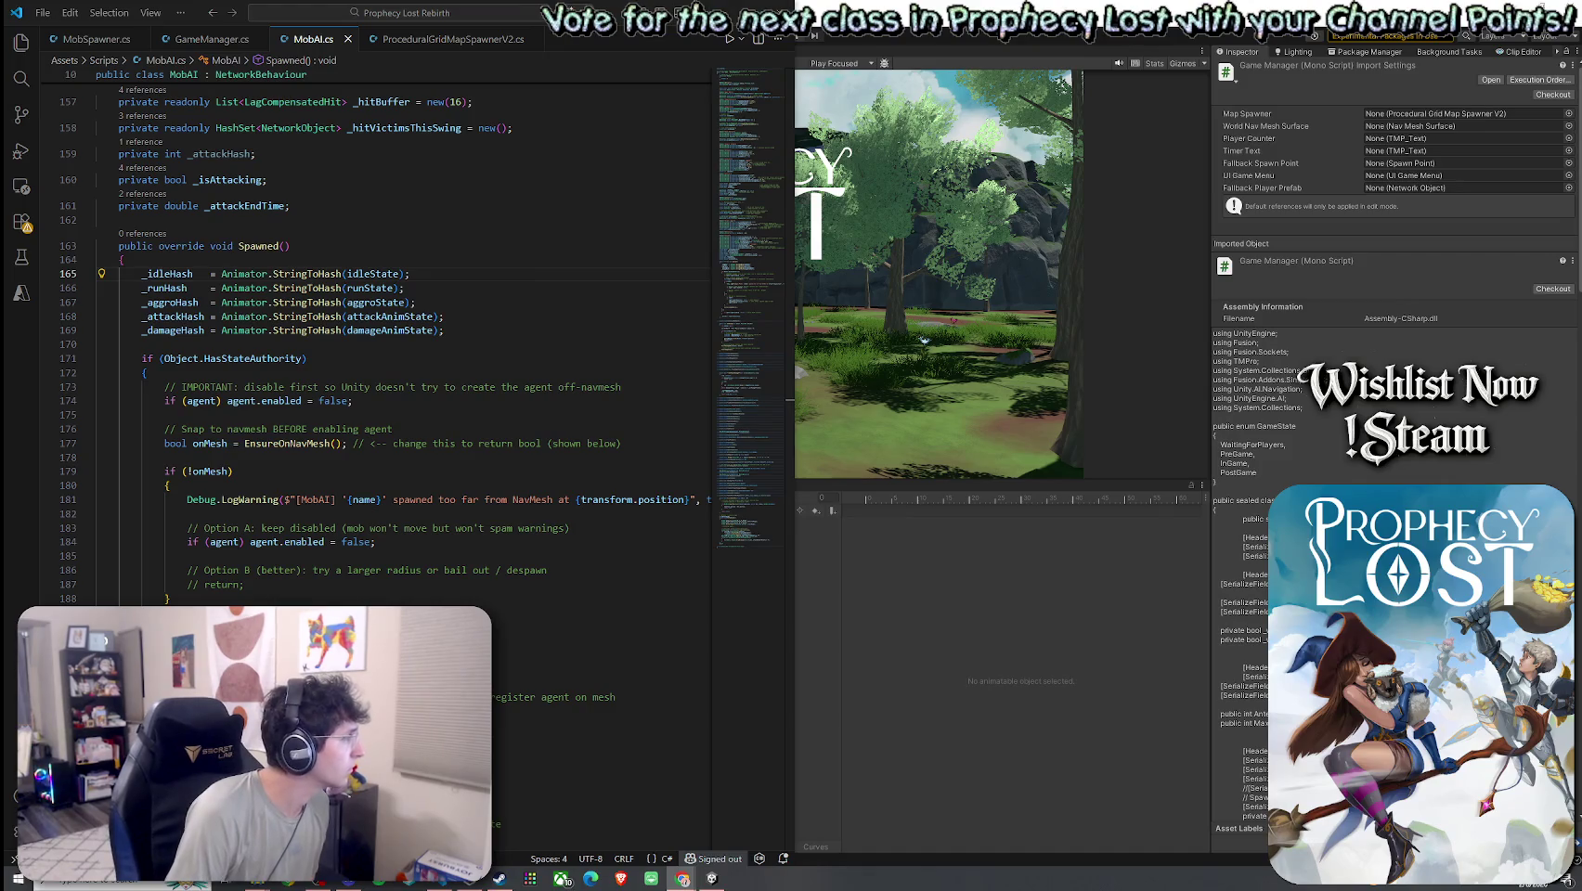
{"action": "key", "text": "alt+Tab"}
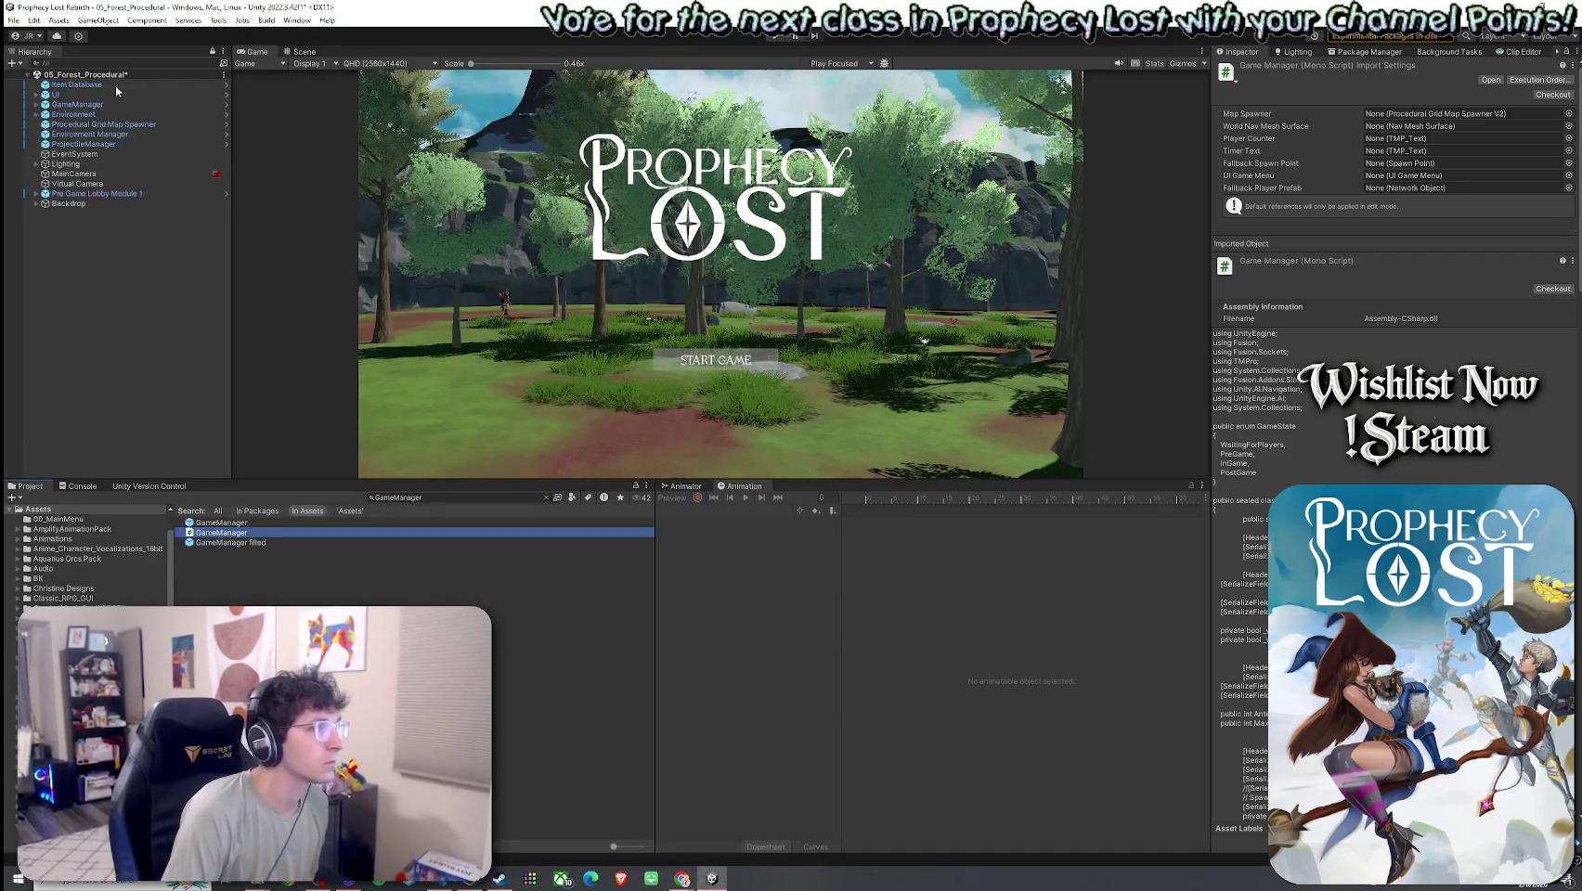
- Review GameManager's 12 spawn points, In Game Time 600 and layer mask, then show the Scene view
{"action": "left_click", "coordinate": [88, 104]}
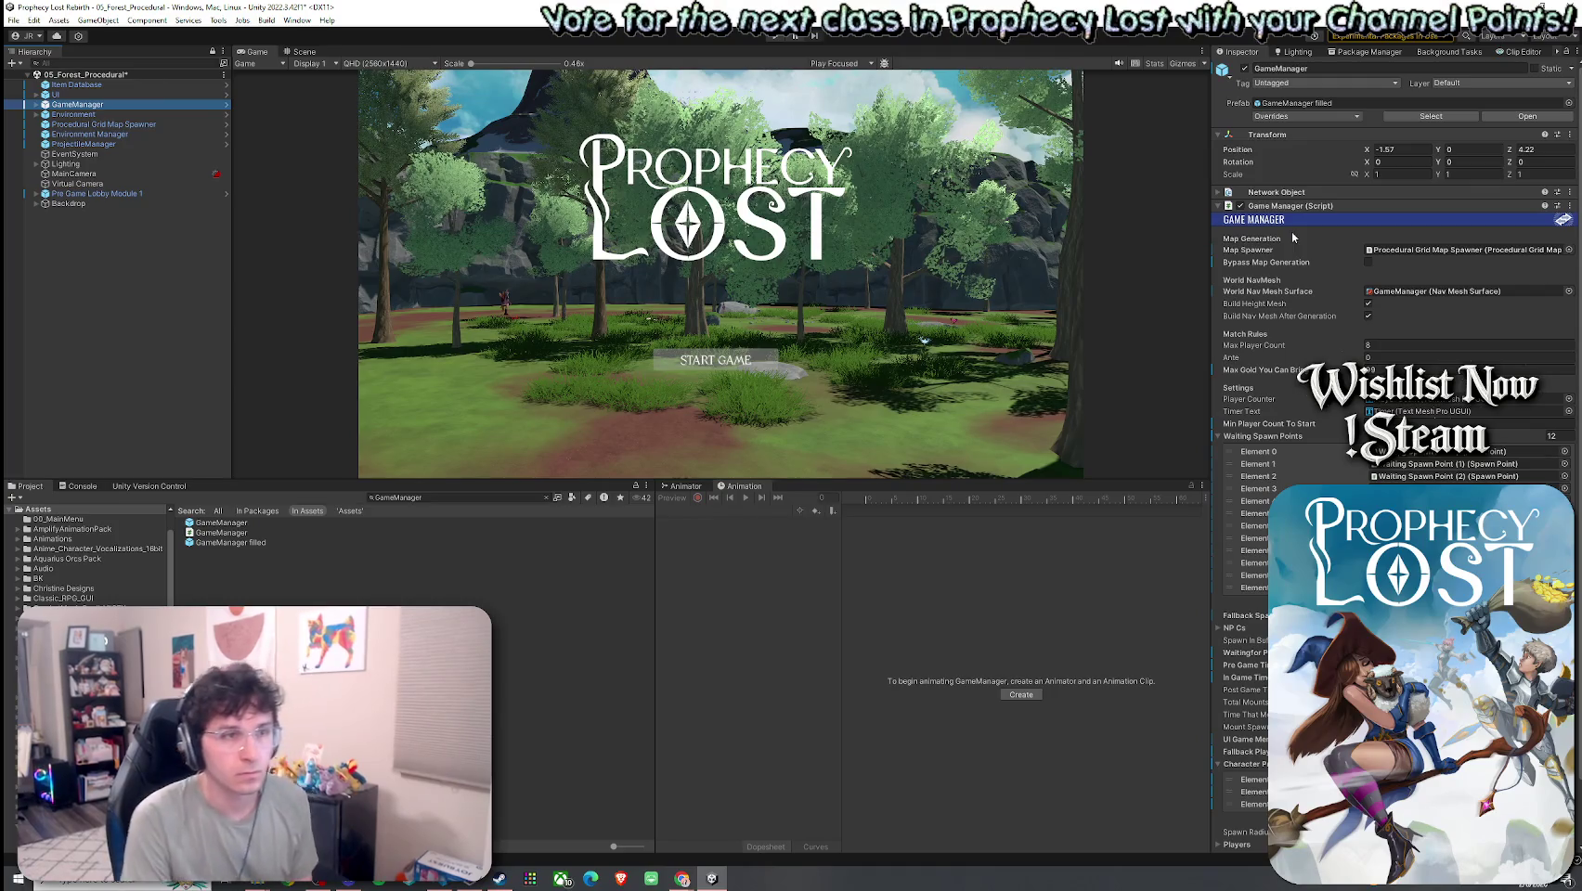
{"action": "scroll", "coordinate": [1244, 382], "scroll_direction": "down", "scroll_amount": 2}
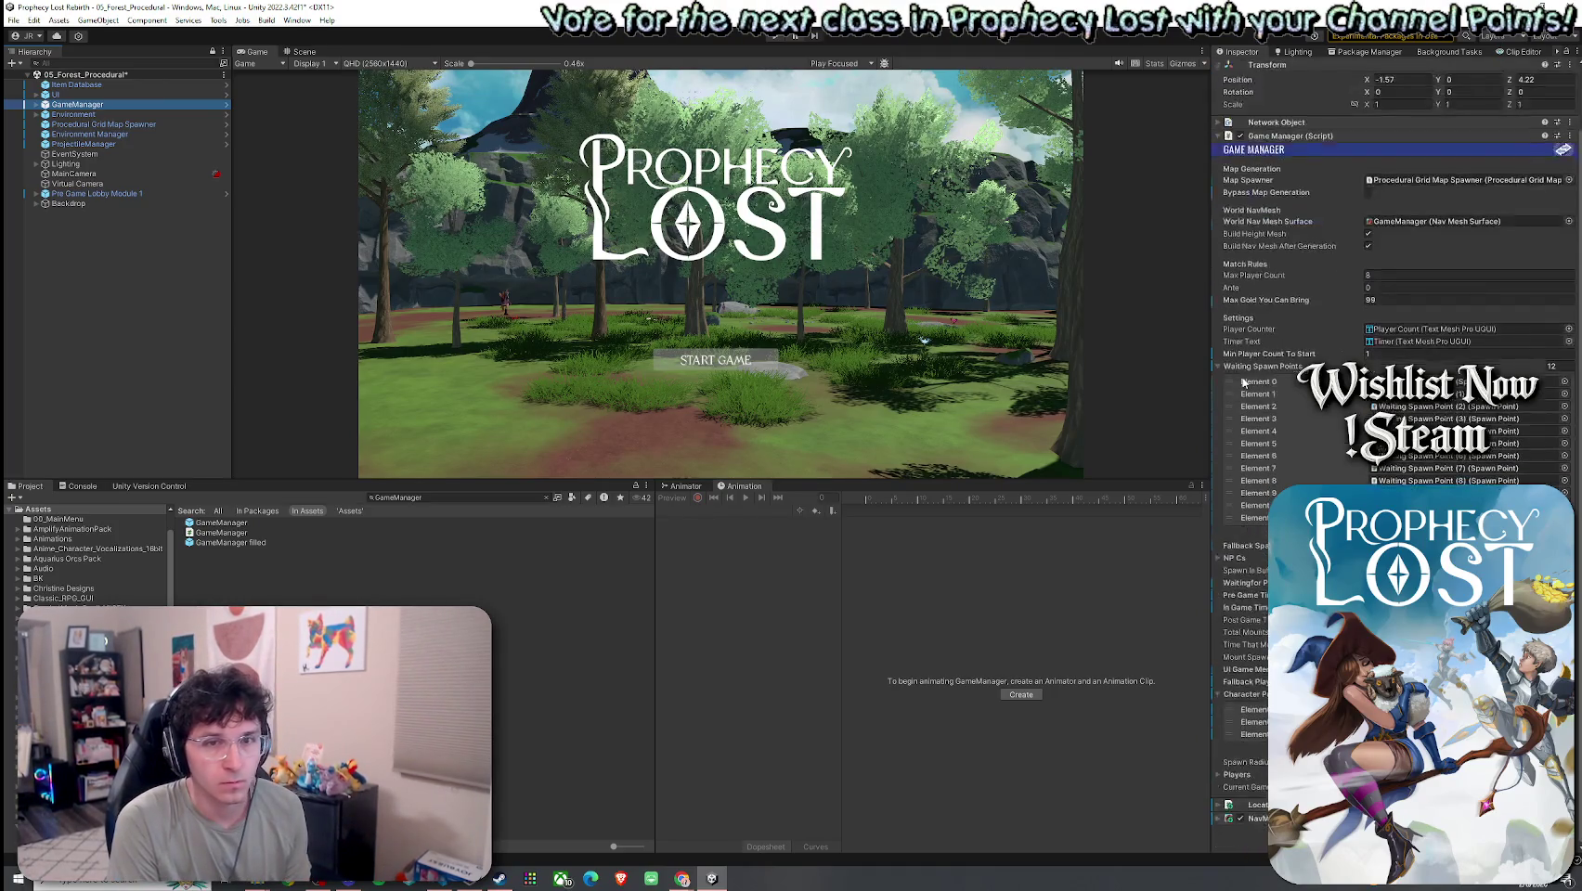
{"action": "scroll", "coordinate": [1300, 381], "scroll_direction": "down", "scroll_amount": 5}
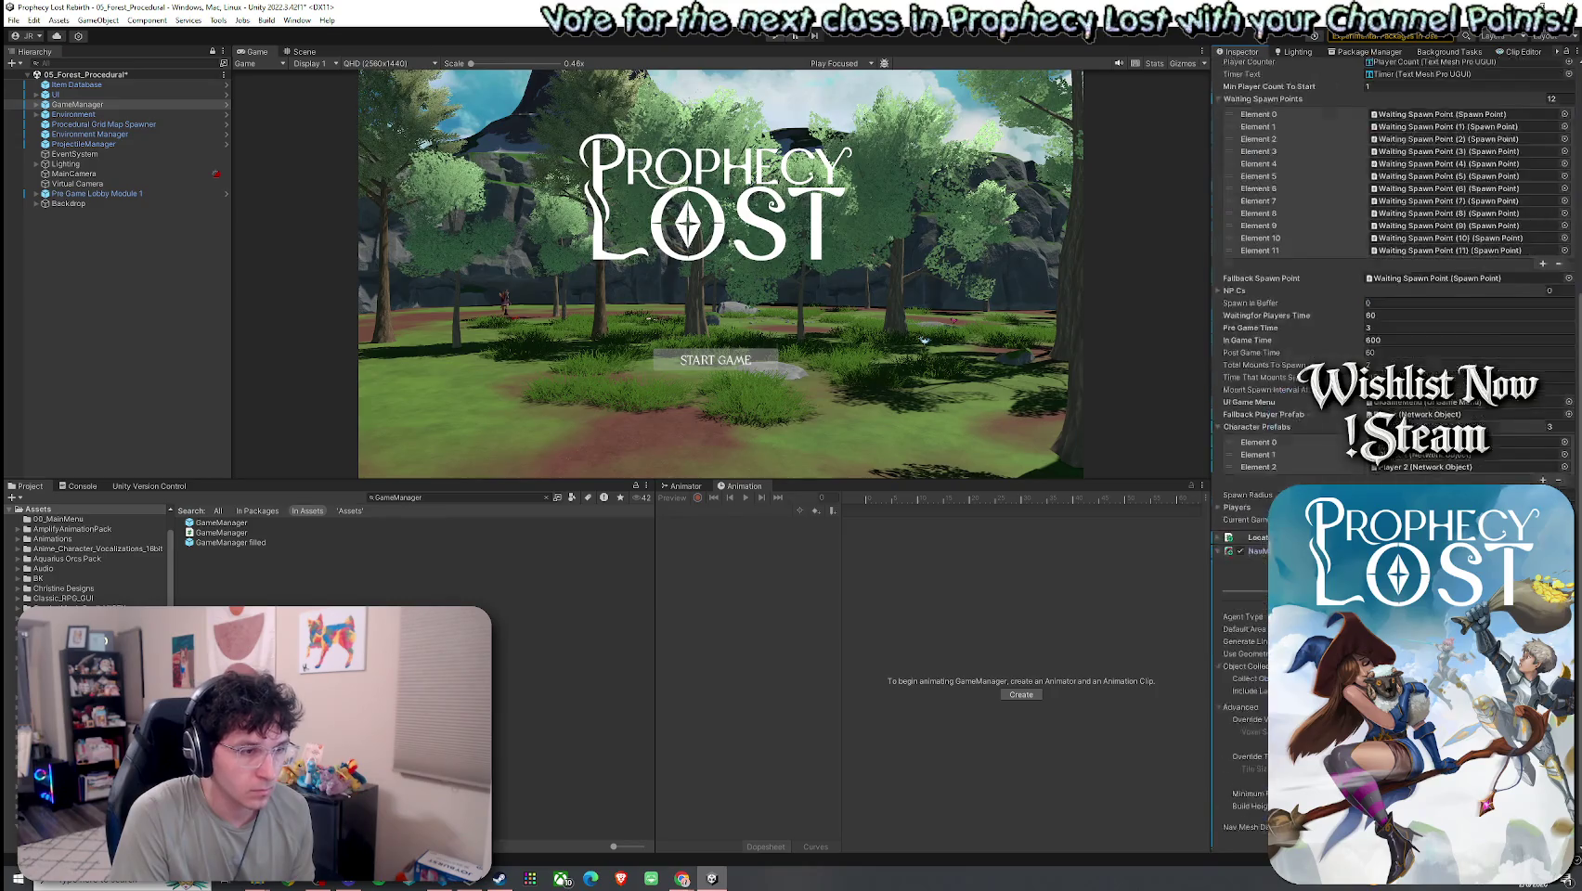
{"action": "scroll", "coordinate": [1363, 368], "scroll_direction": "down", "scroll_amount": 1}
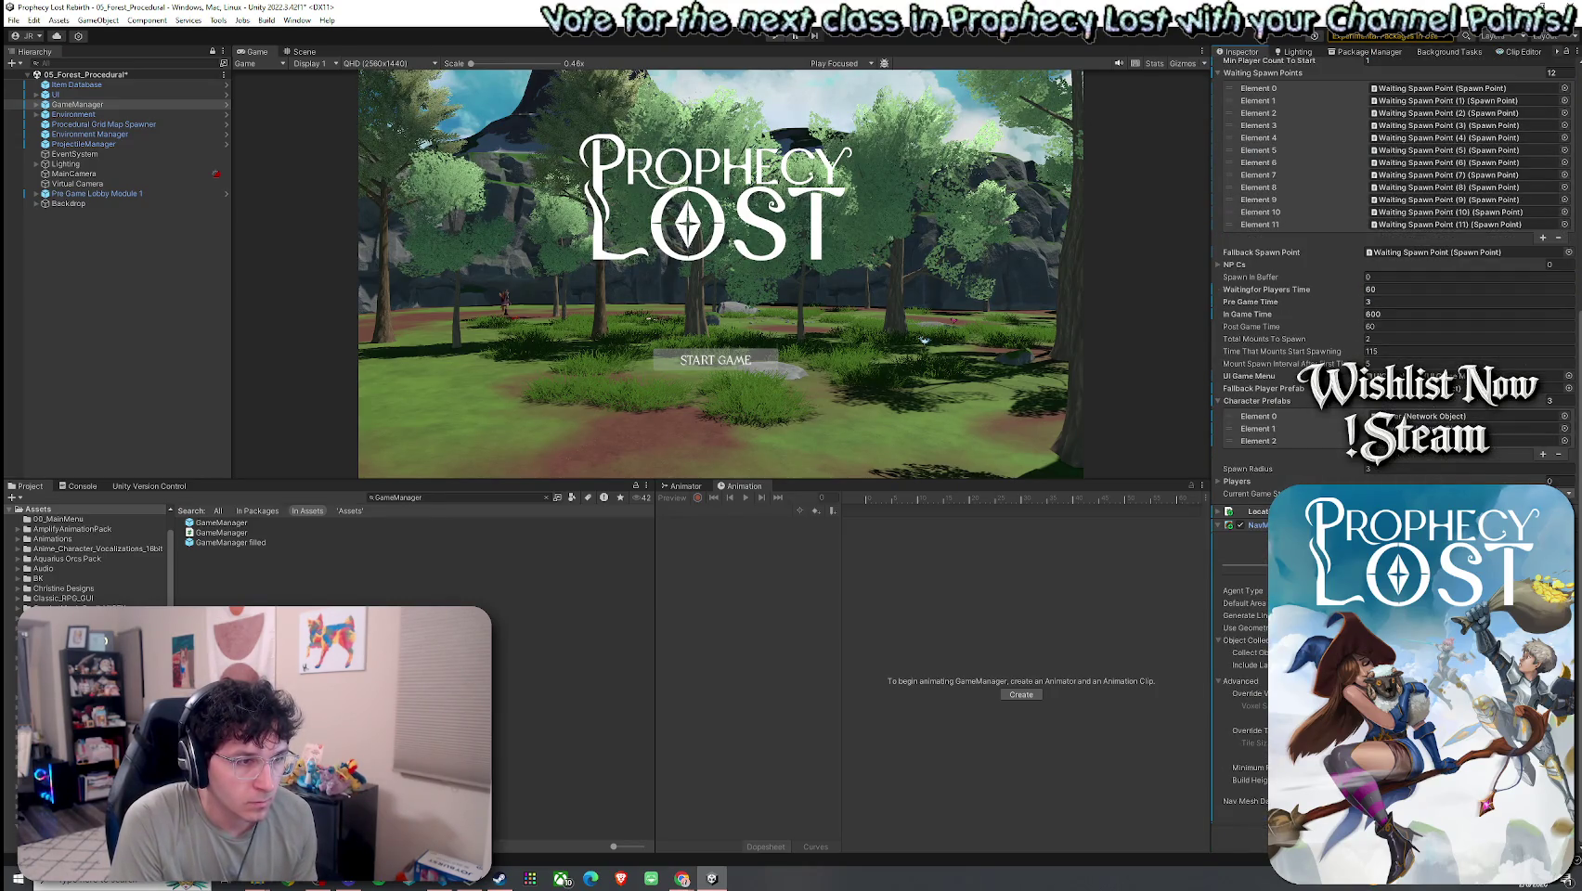
{"action": "left_click", "coordinate": [1411, 388]}
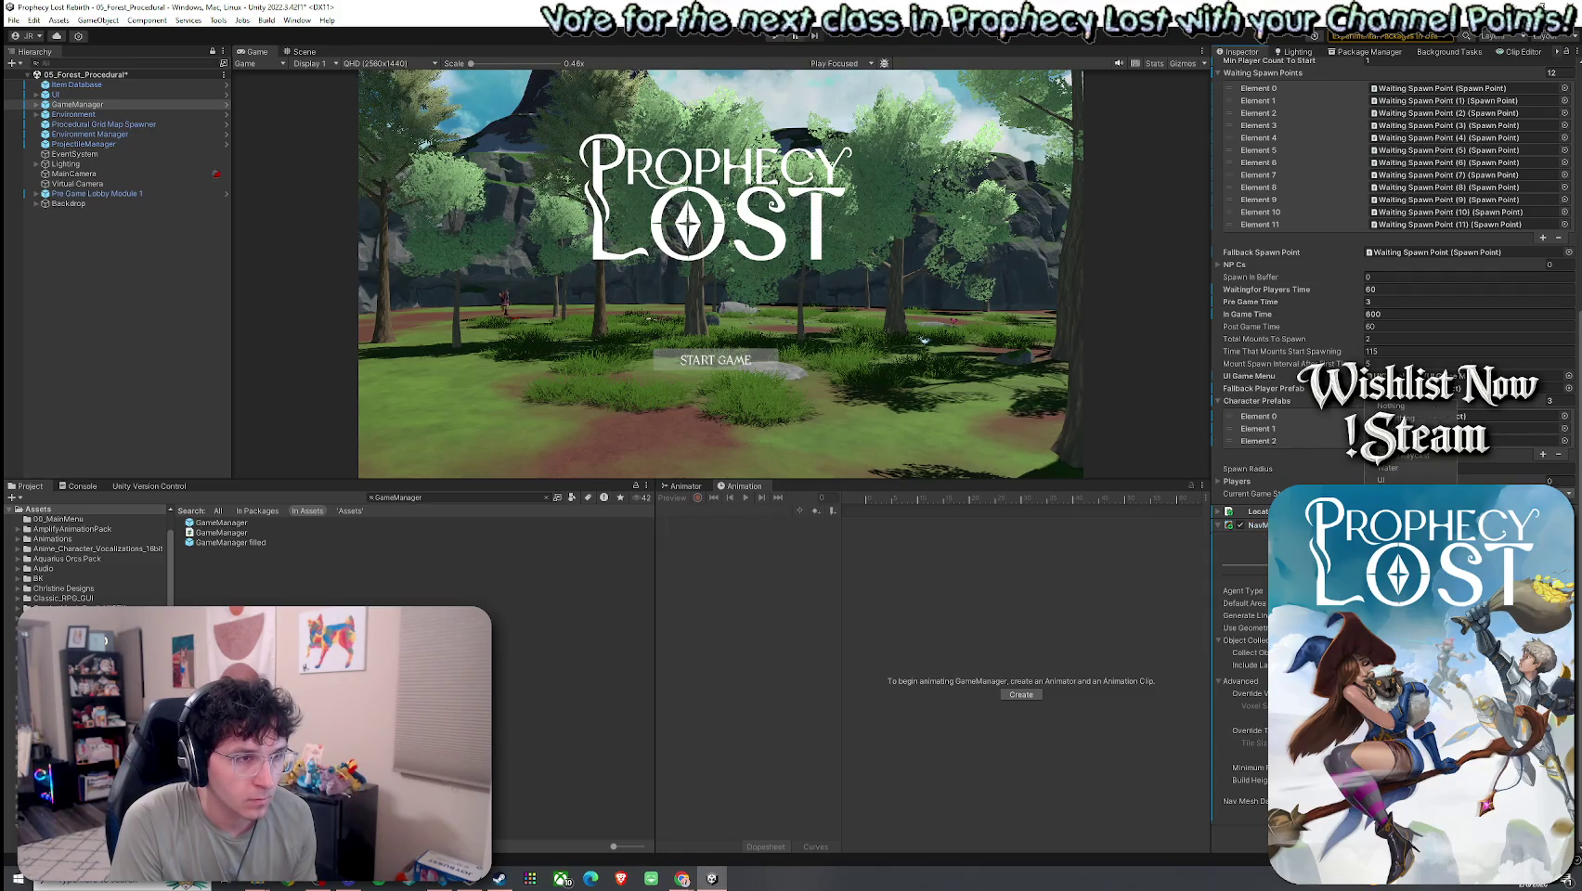
{"action": "key", "text": "Escape"}
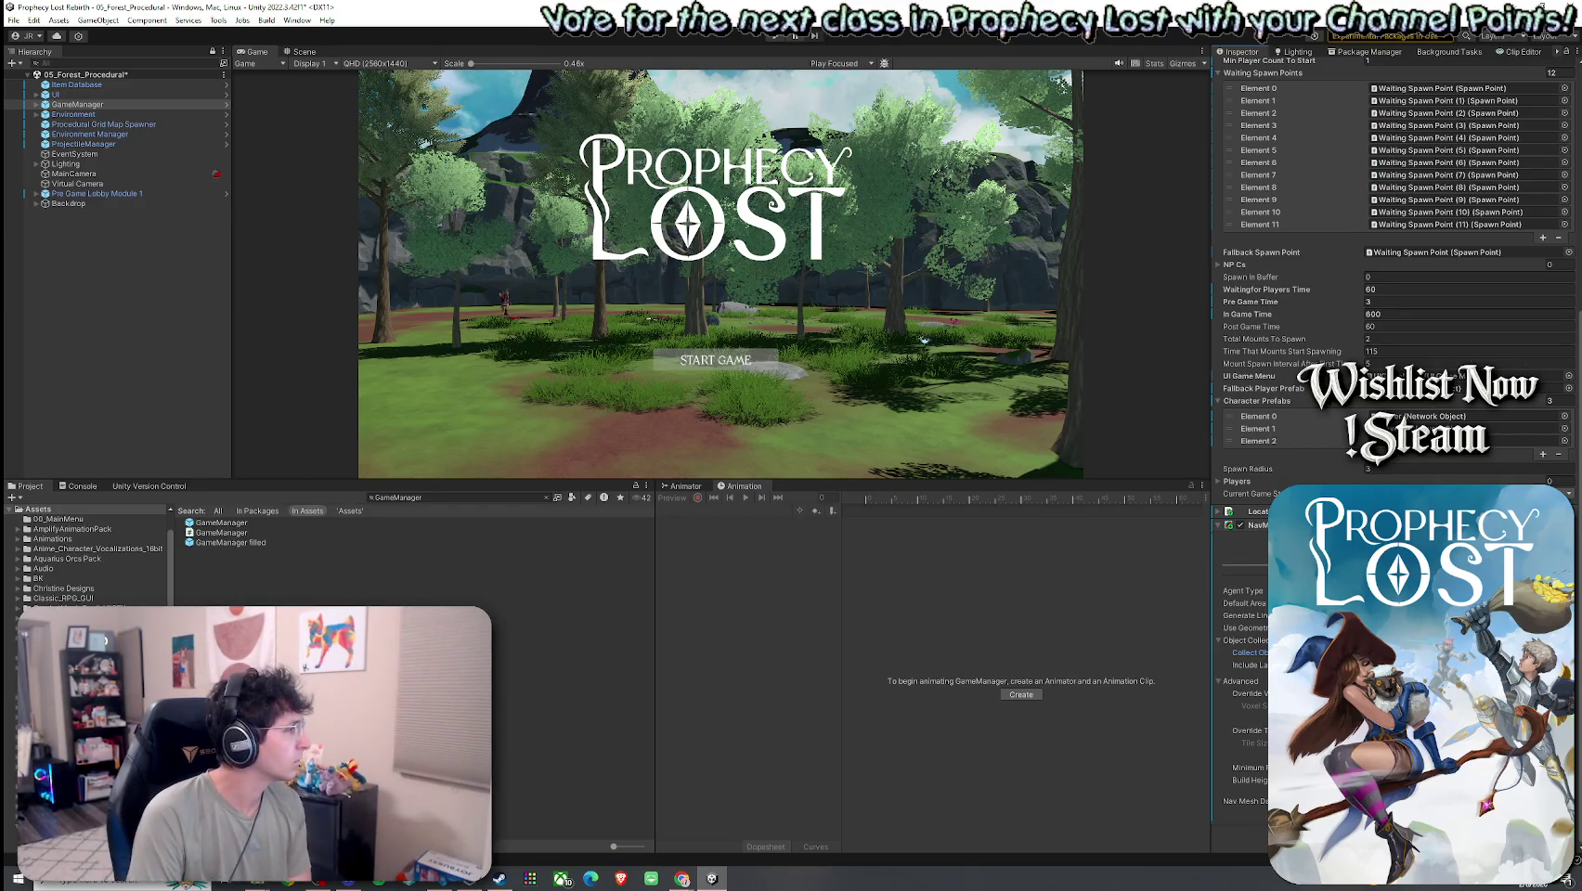
{"action": "key", "text": "alt+Tab"}
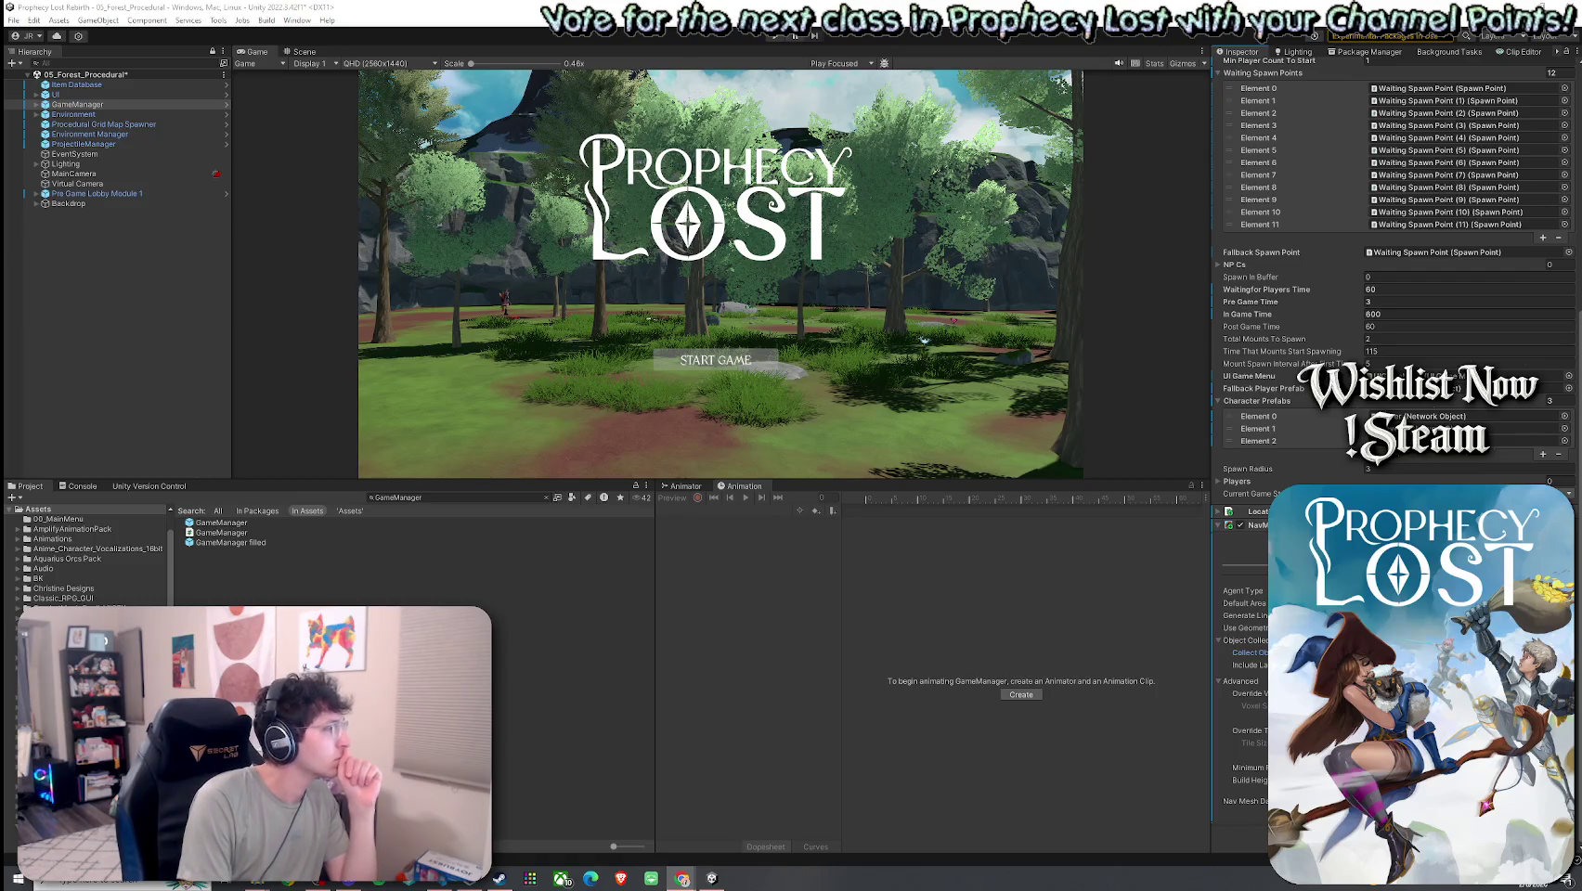
{"action": "left_click", "coordinate": [304, 51]}
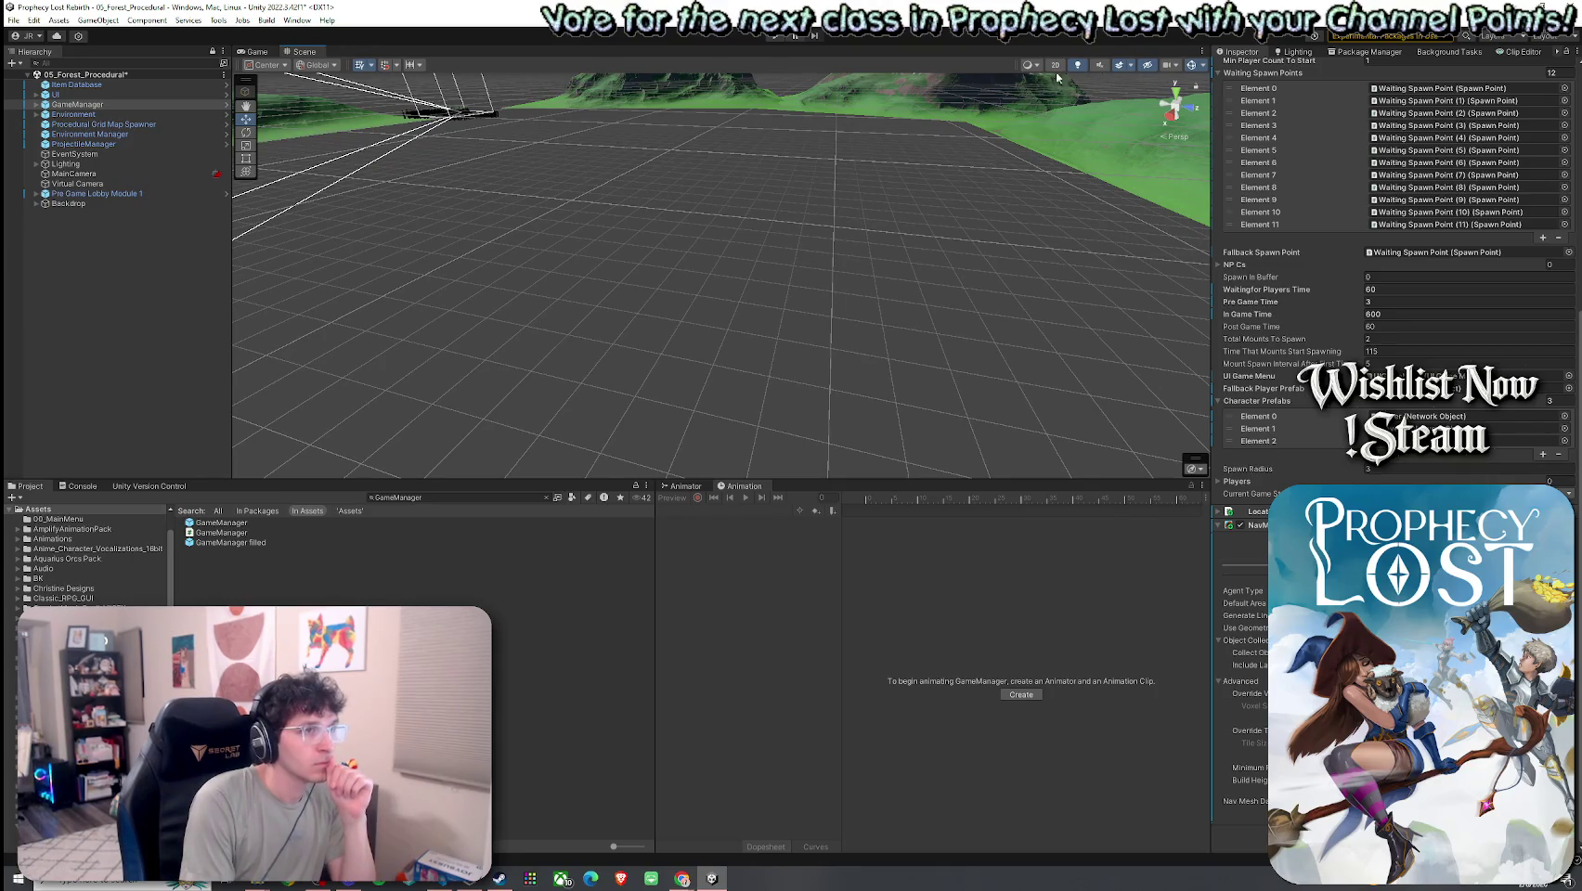
- Check shading modes, filter gizmos by 'nav' to toggle the NavMeshSurface gizmo, then close the list
{"action": "left_click", "coordinate": [1031, 65]}
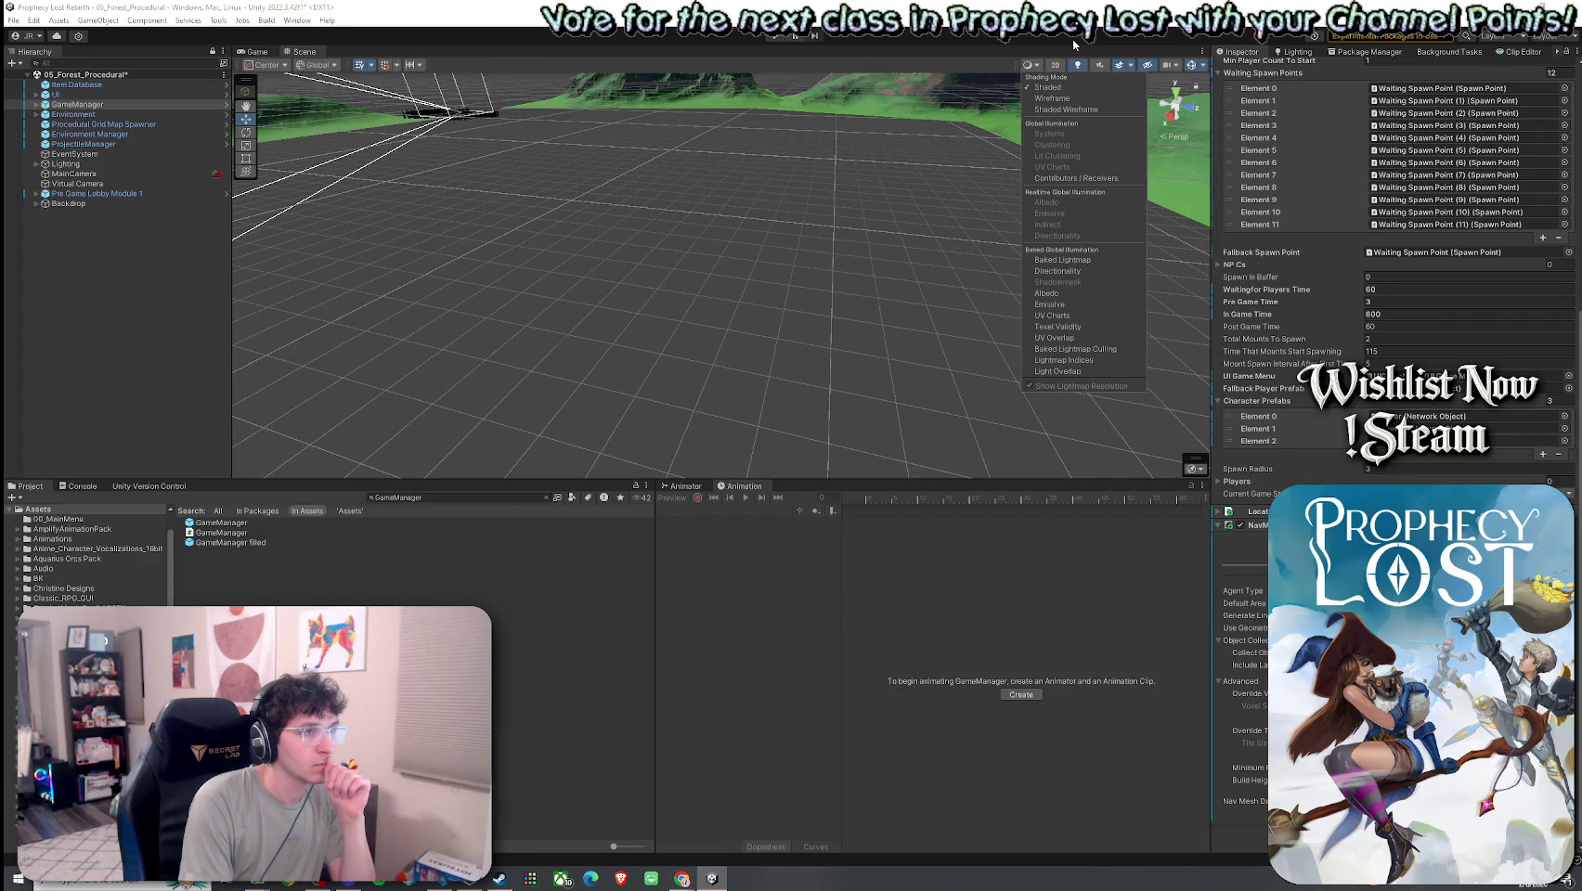
{"action": "left_click", "coordinate": [1202, 65]}
{"action": "left_click", "coordinate": [1202, 65]}
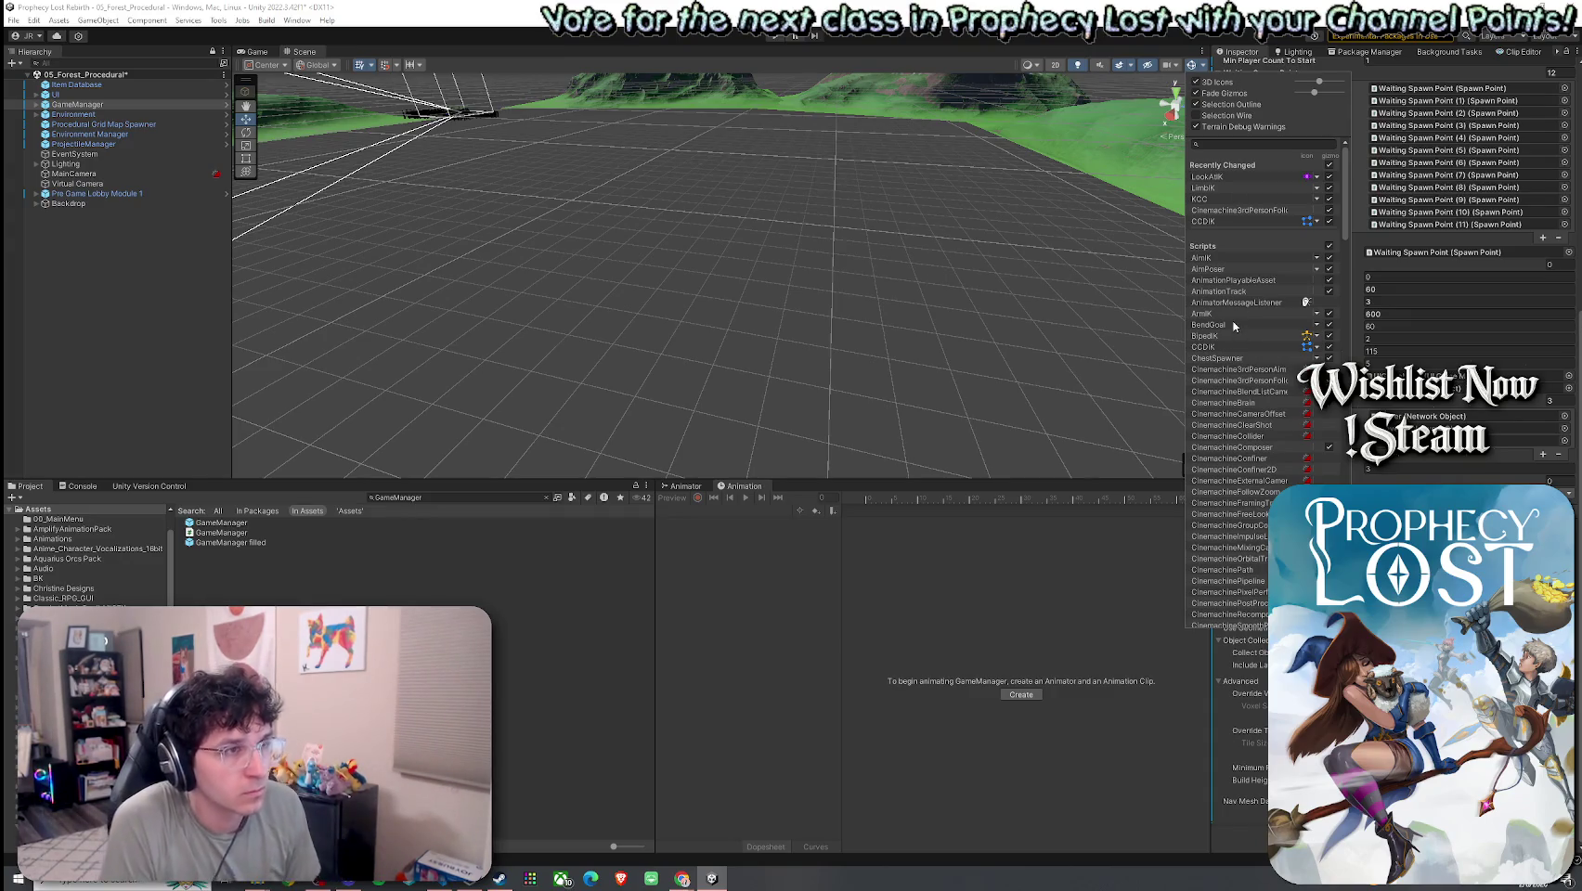
{"action": "left_click", "coordinate": [1234, 144]}
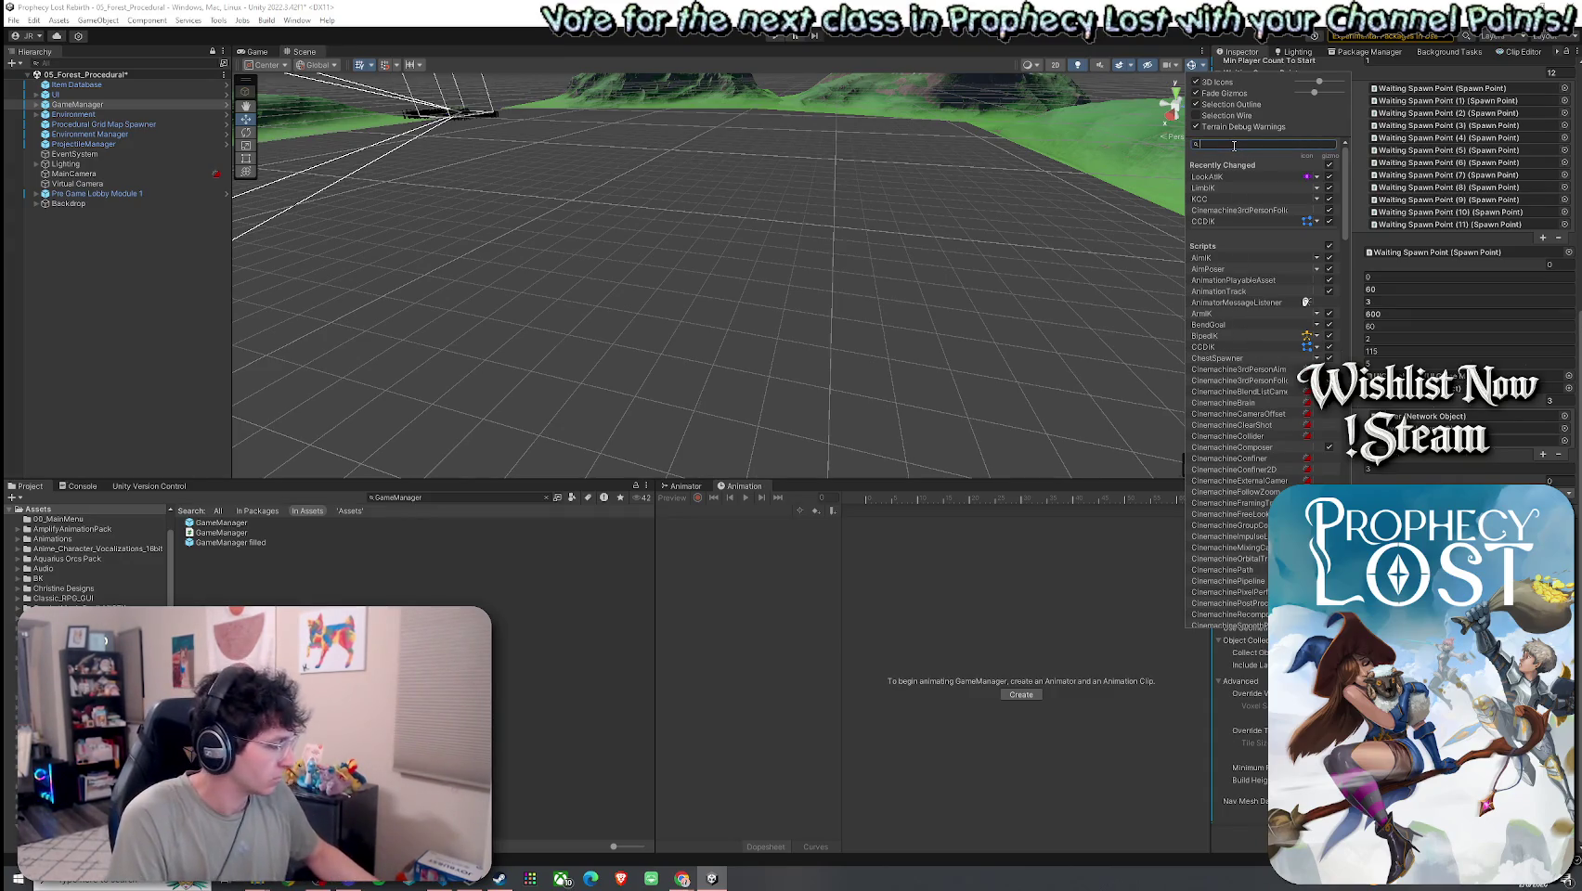
{"action": "type", "text": "nav"}
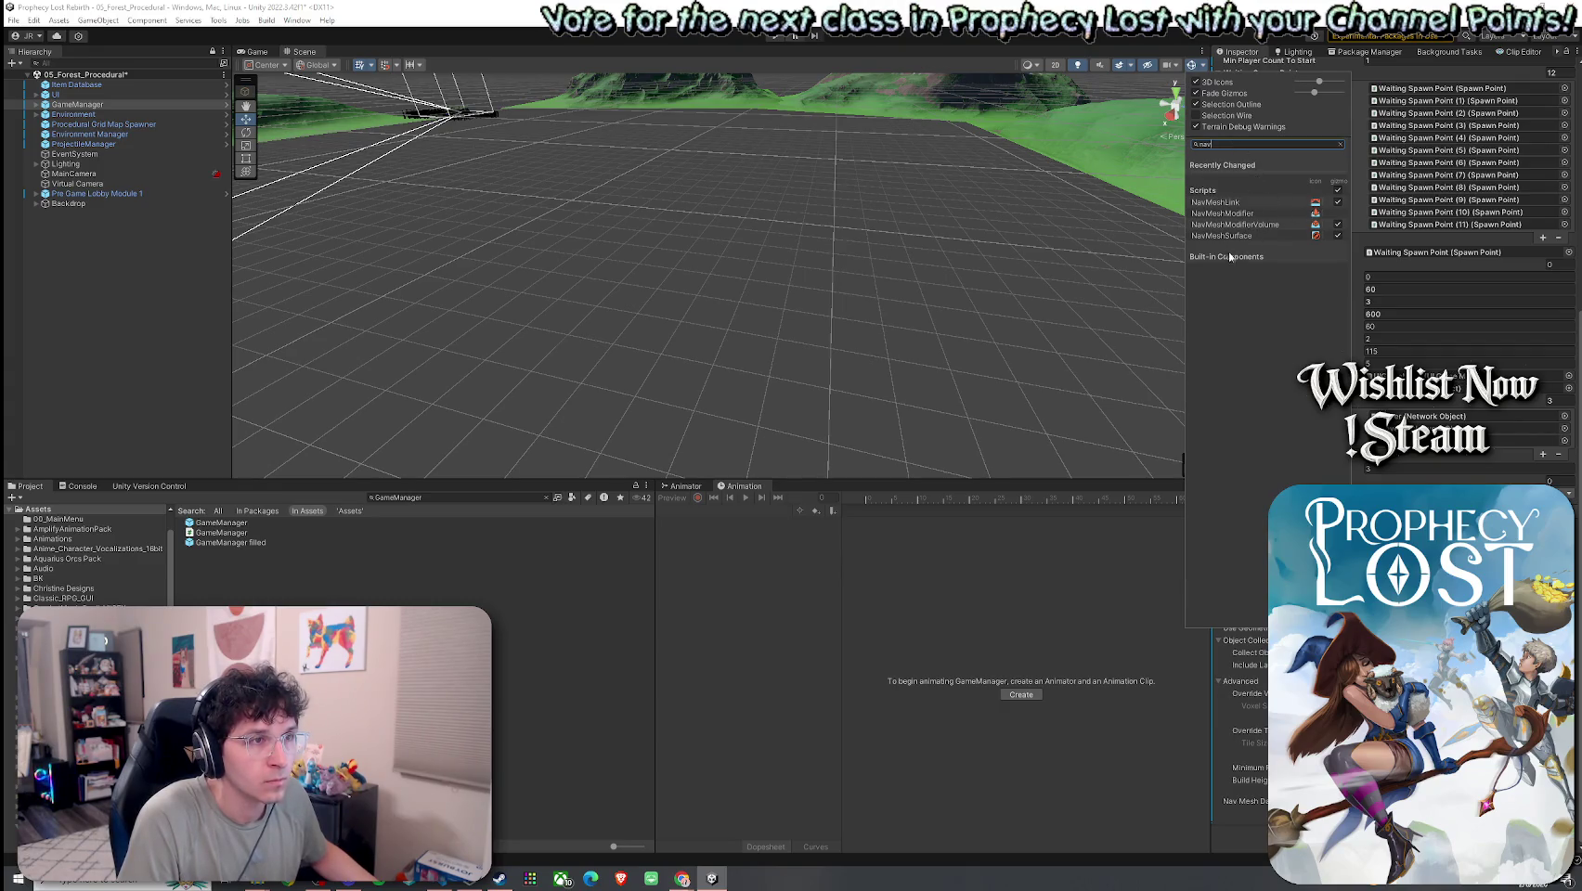
{"action": "left_click", "coordinate": [1338, 235]}
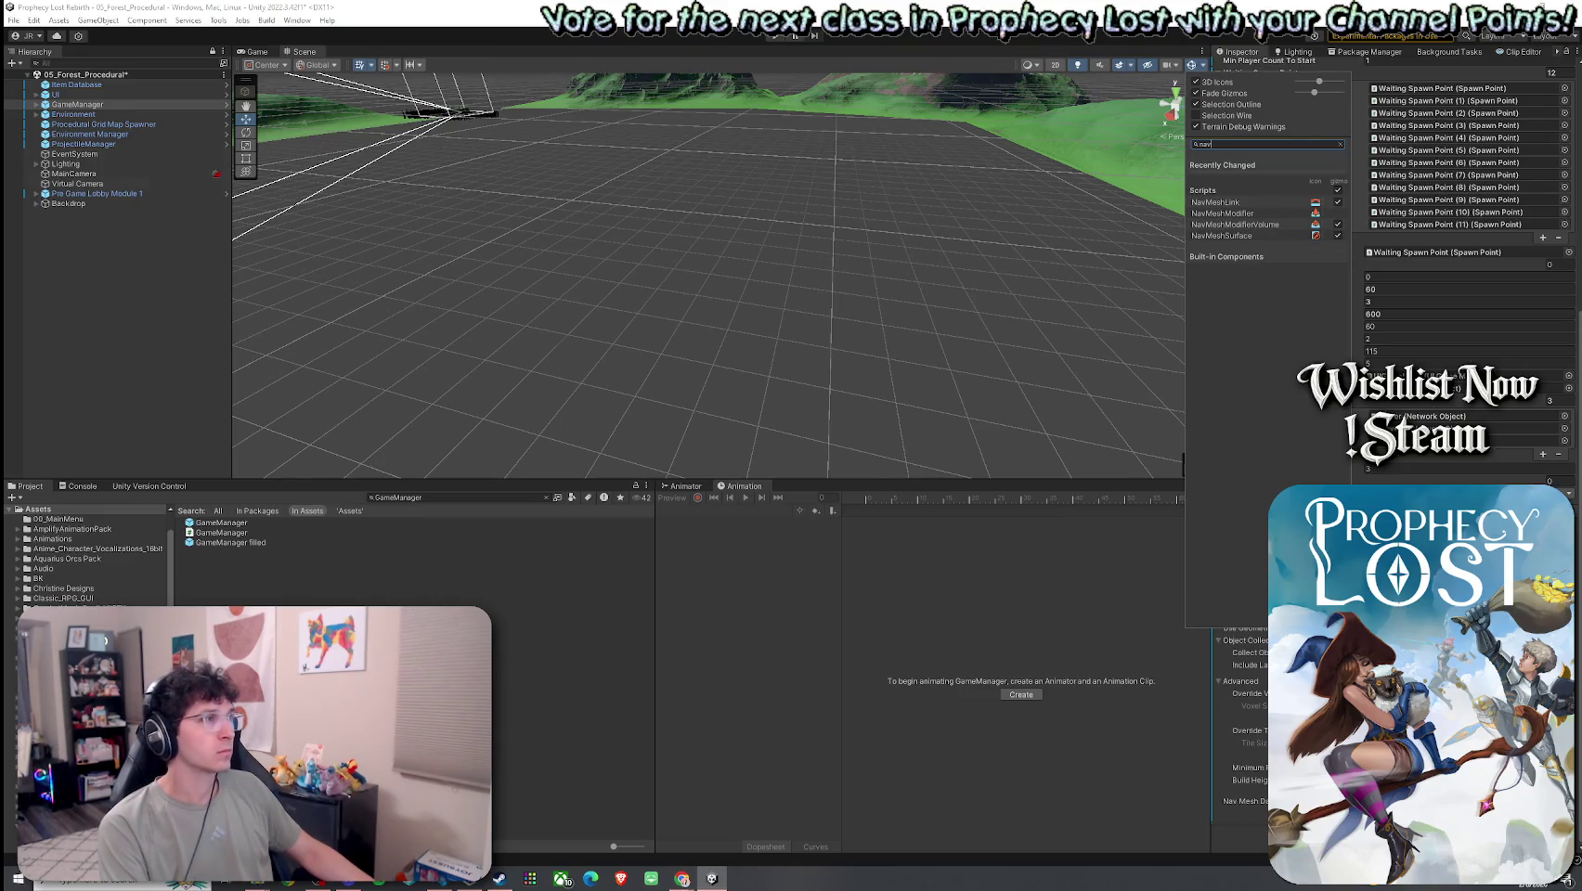
{"action": "left_click", "coordinate": [794, 126]}
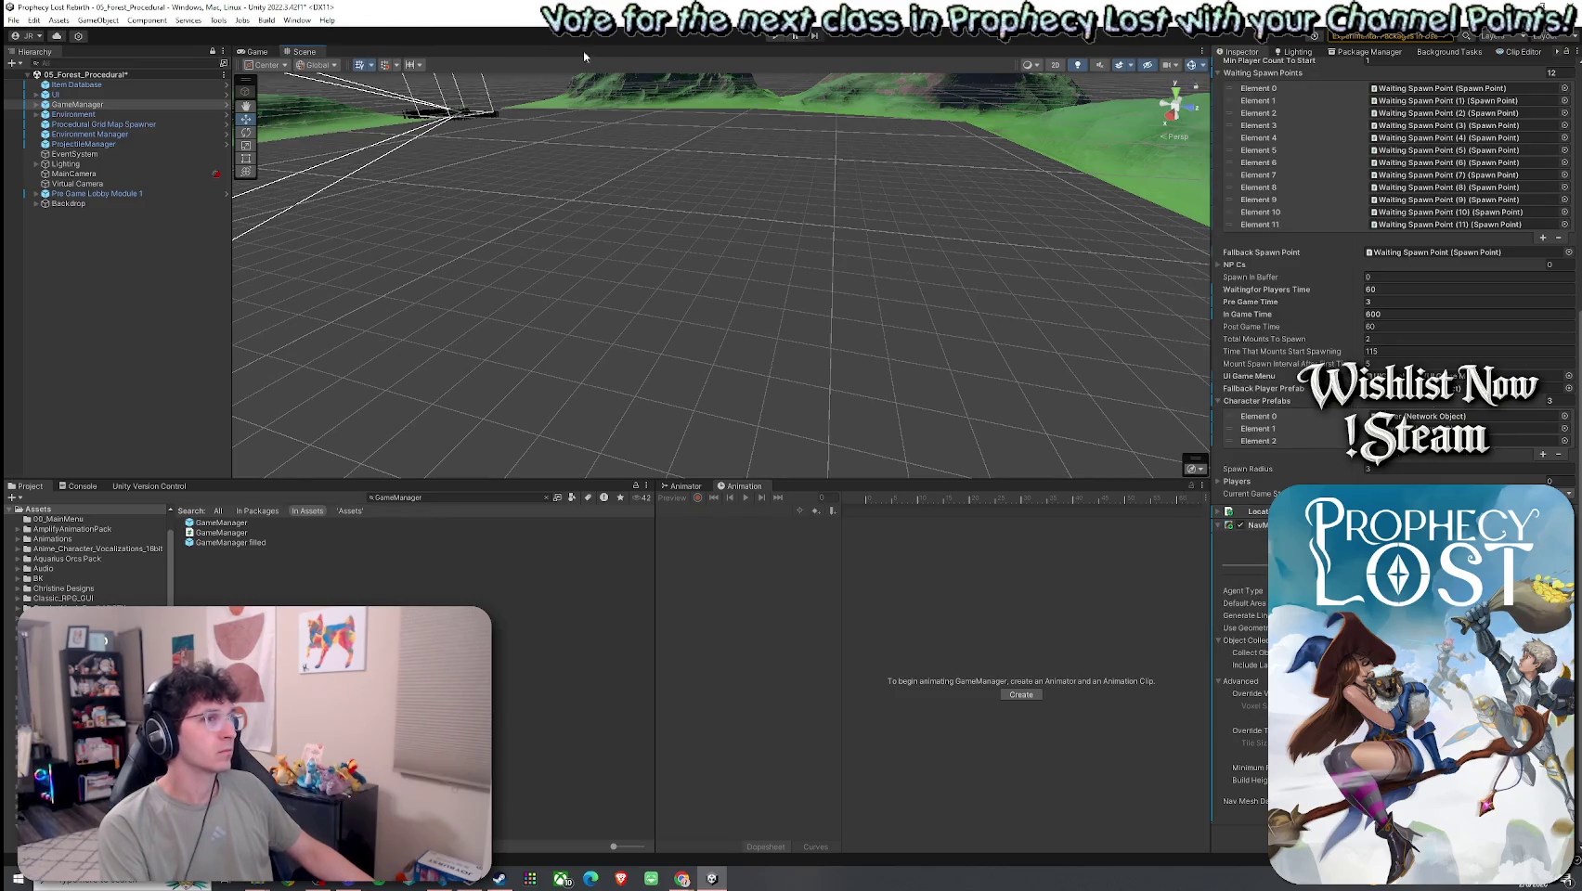
{"action": "left_click", "coordinate": [1200, 66]}
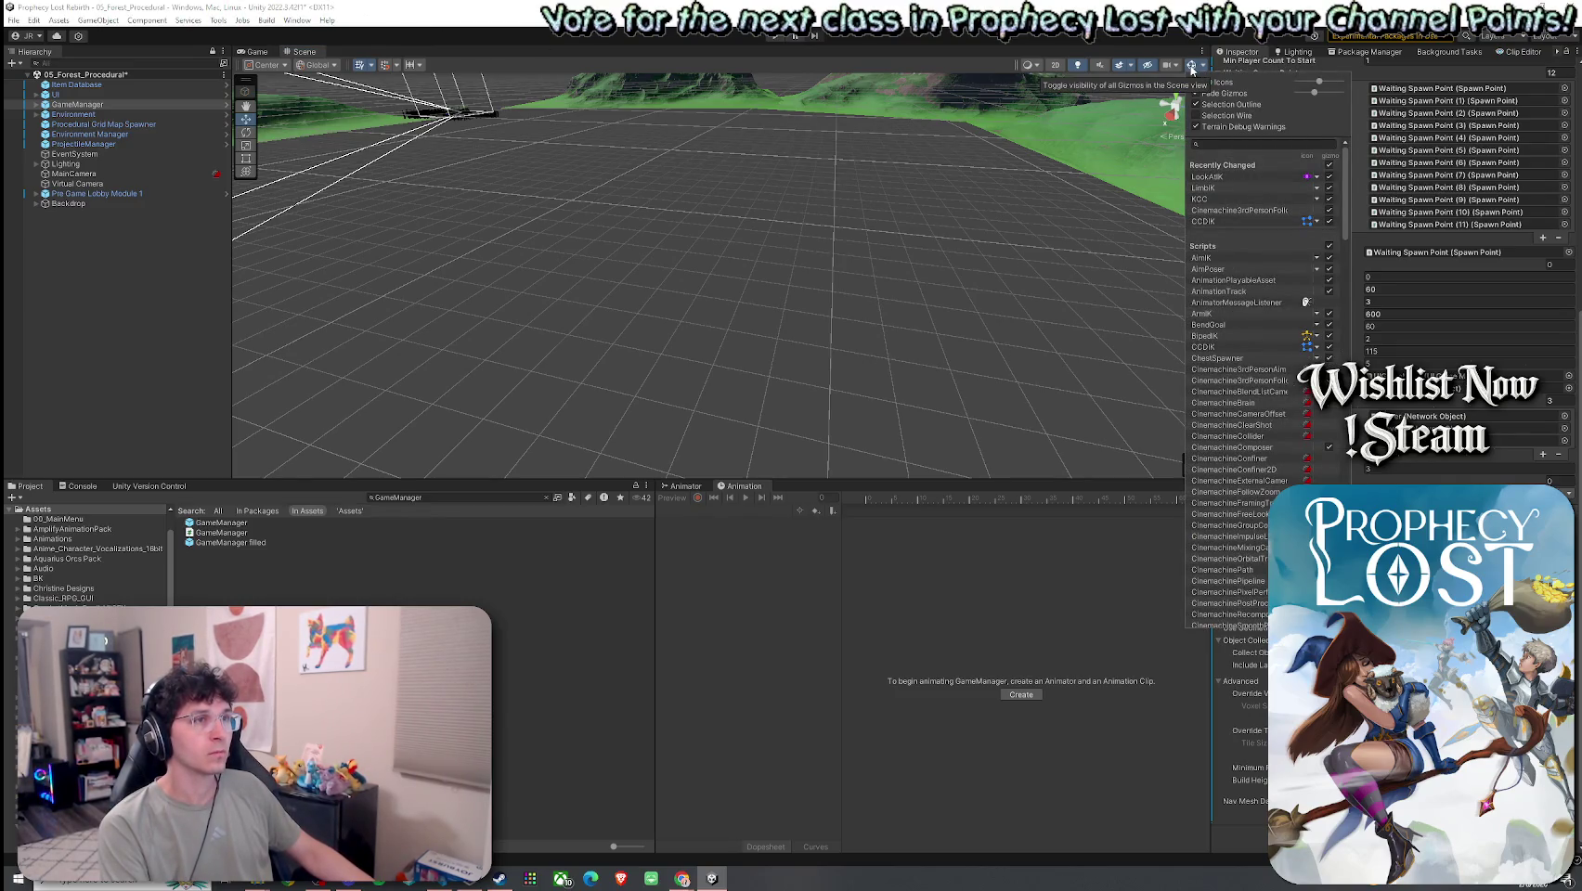
{"action": "left_click", "coordinate": [1192, 67]}
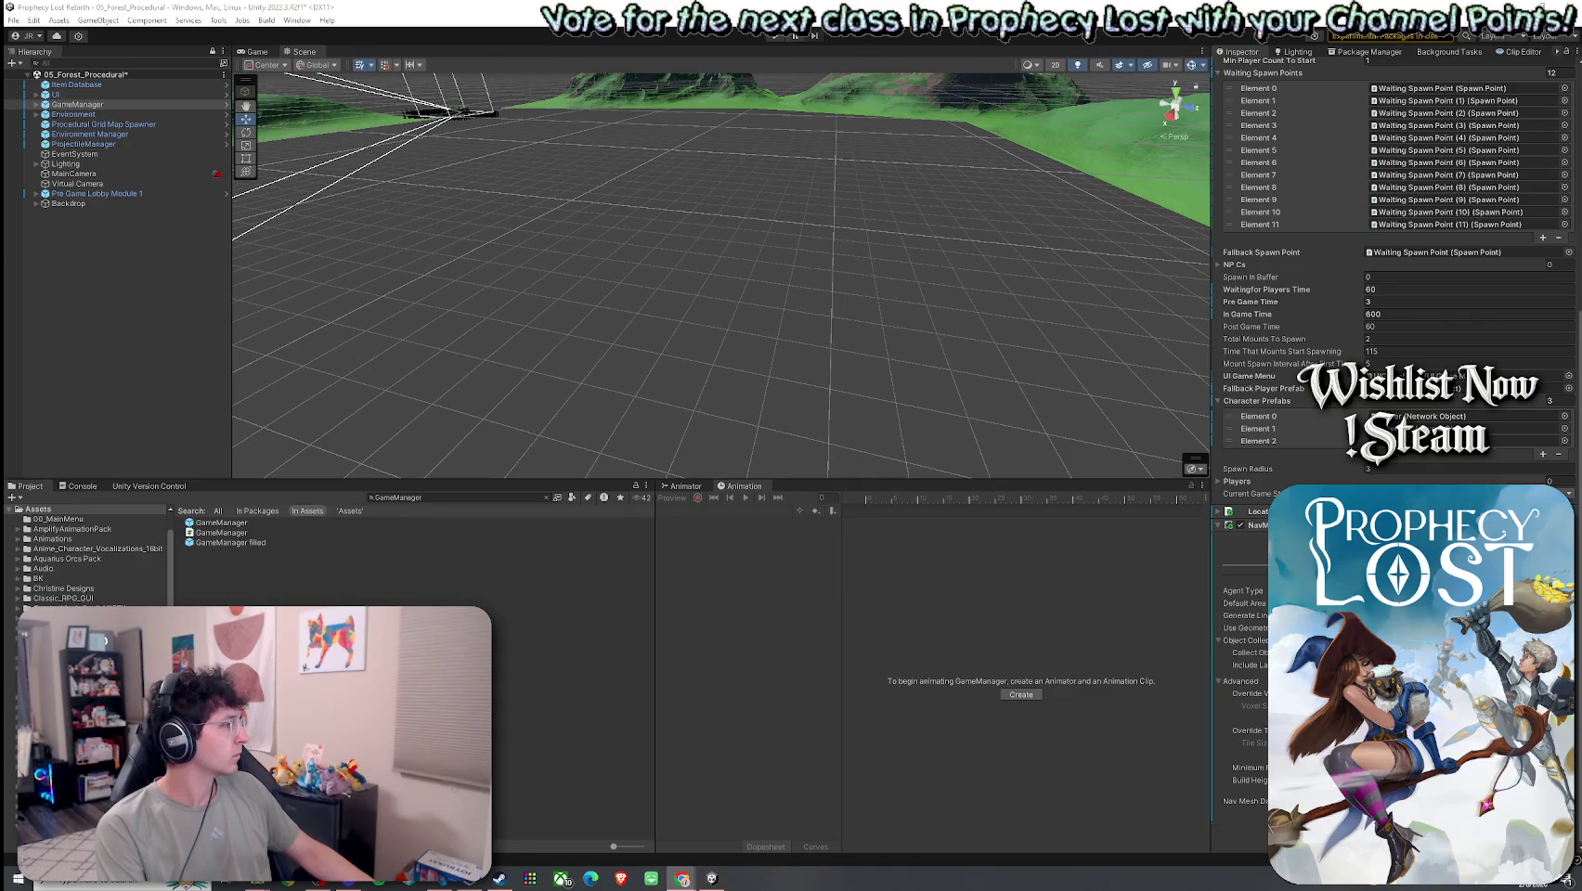
{"action": "left_click", "coordinate": [13, 20]}
- Save the forest scene, enter Play mode and choose START GAME to spawn into the level
{"action": "left_click", "coordinate": [93, 78]}
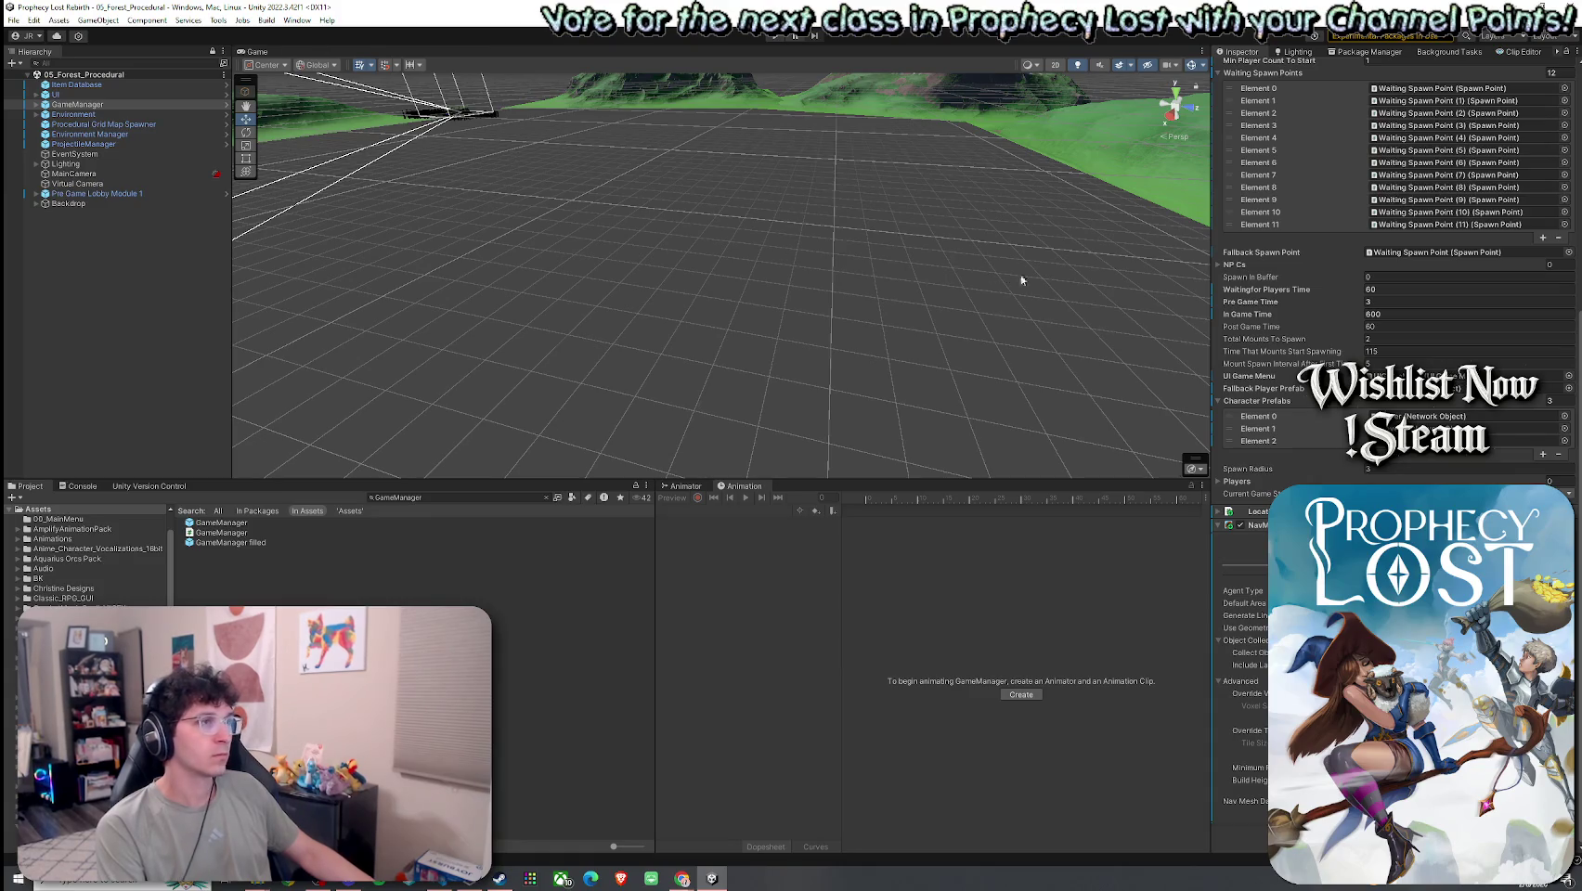
{"action": "left_click", "coordinate": [776, 35]}
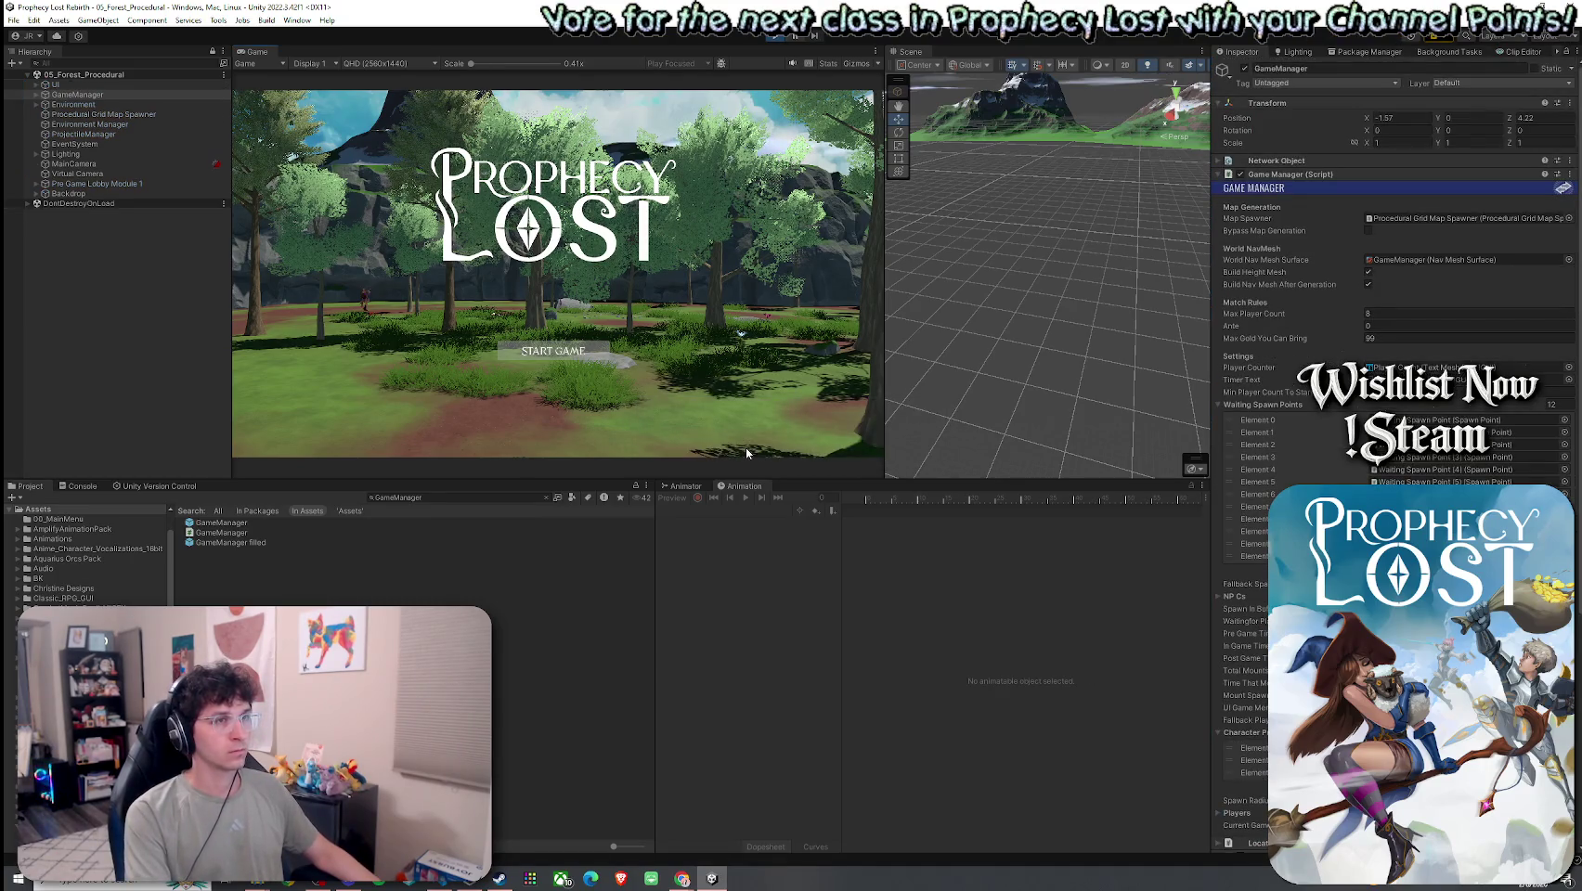
{"action": "left_click", "coordinate": [583, 356]}
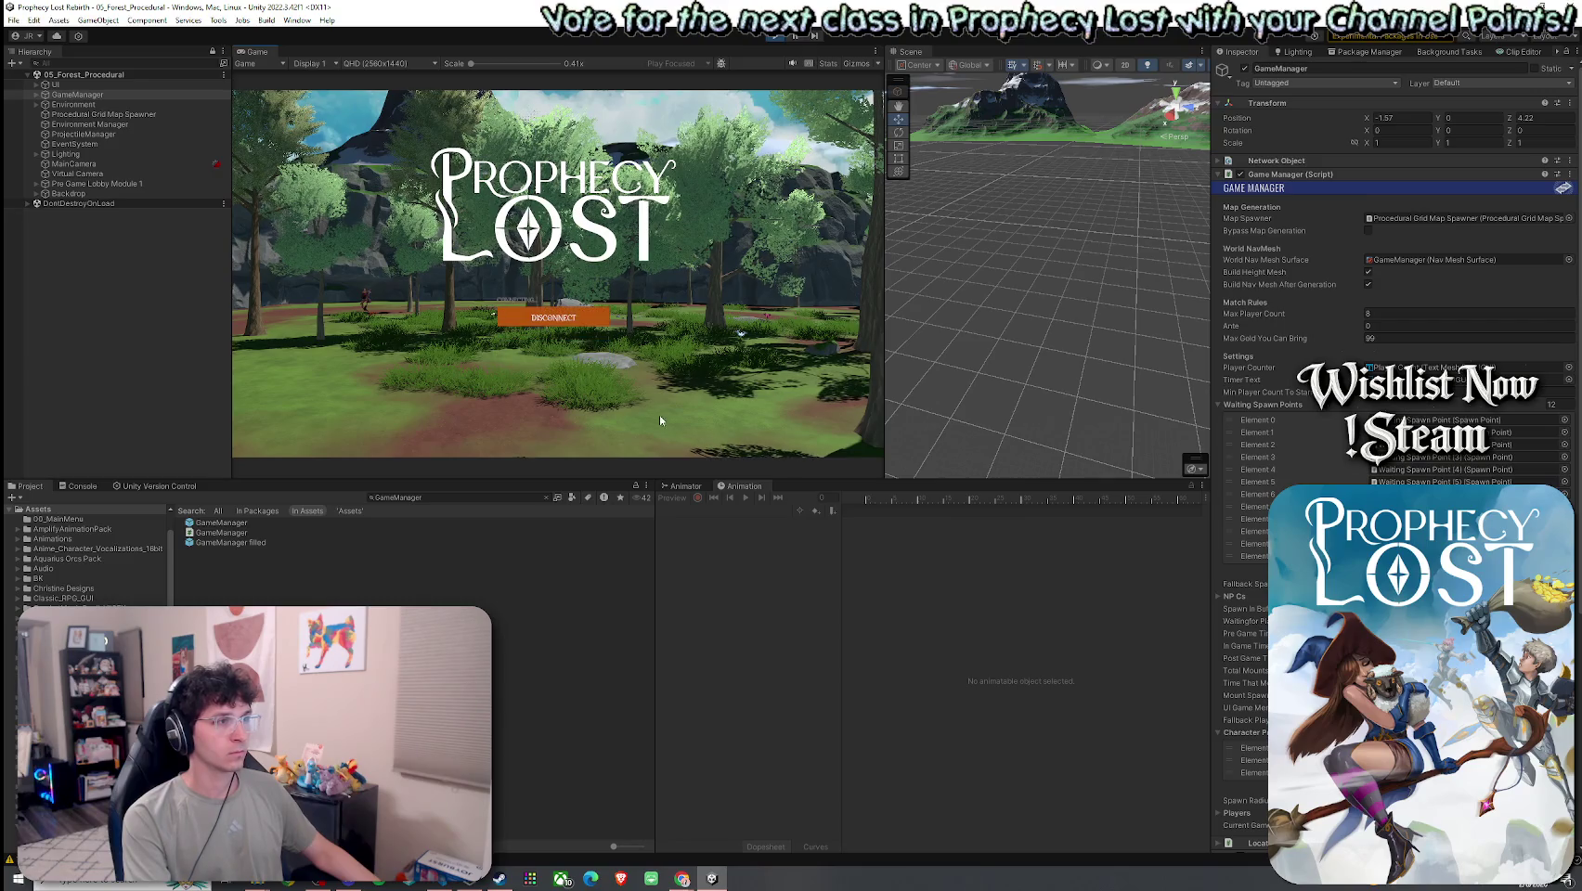
{"action": "scroll", "coordinate": [1392, 279], "scroll_direction": "down", "scroll_amount": 9}
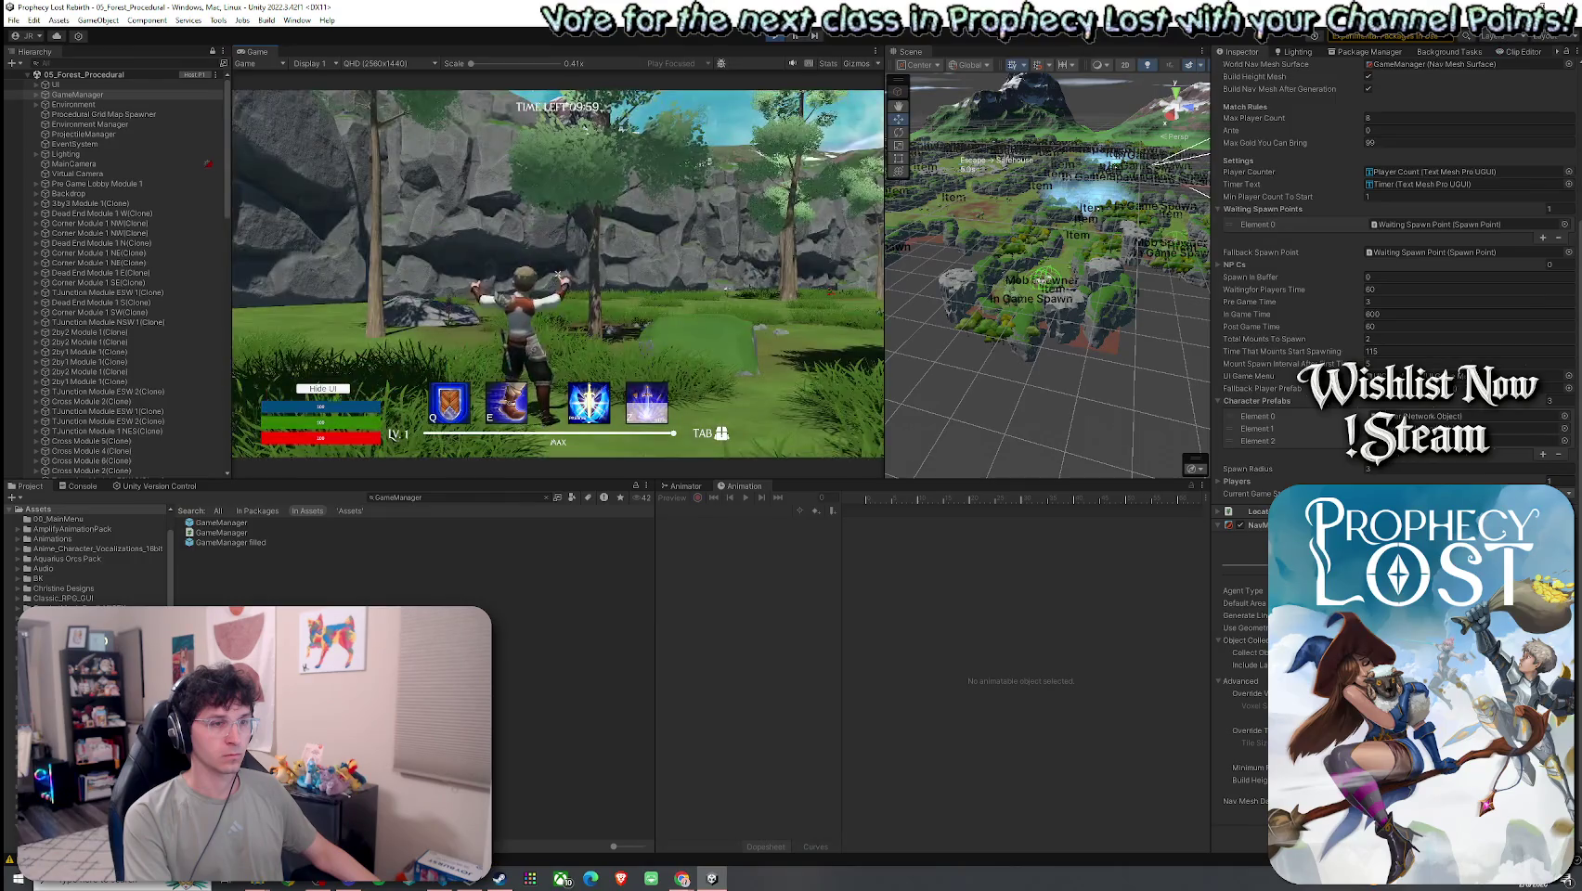
{"action": "key", "text": "super"}
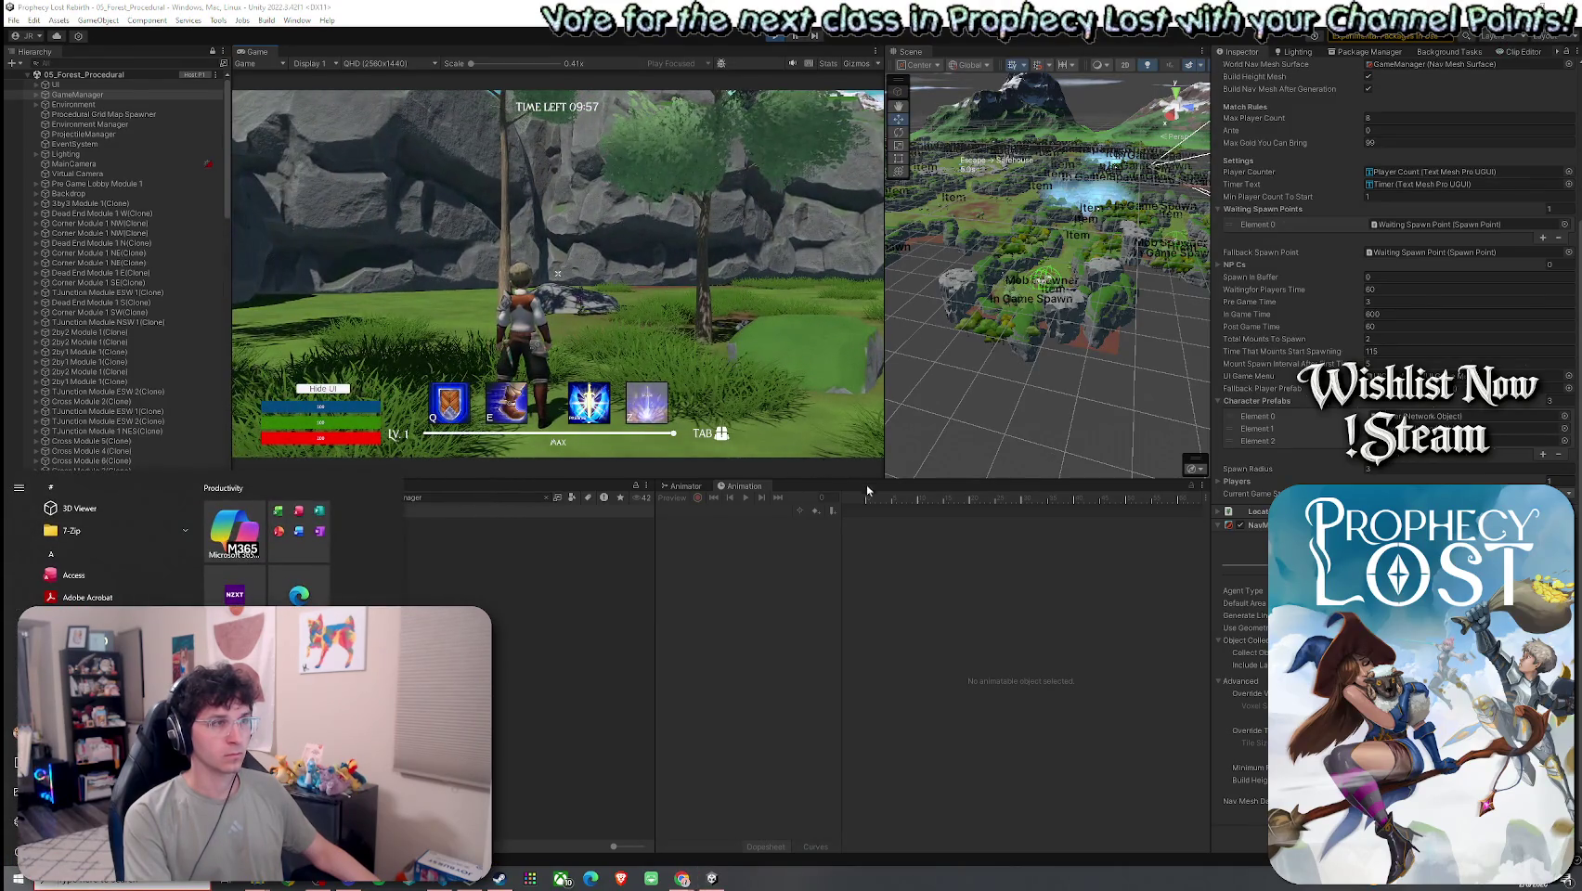
{"action": "key", "text": "super"}
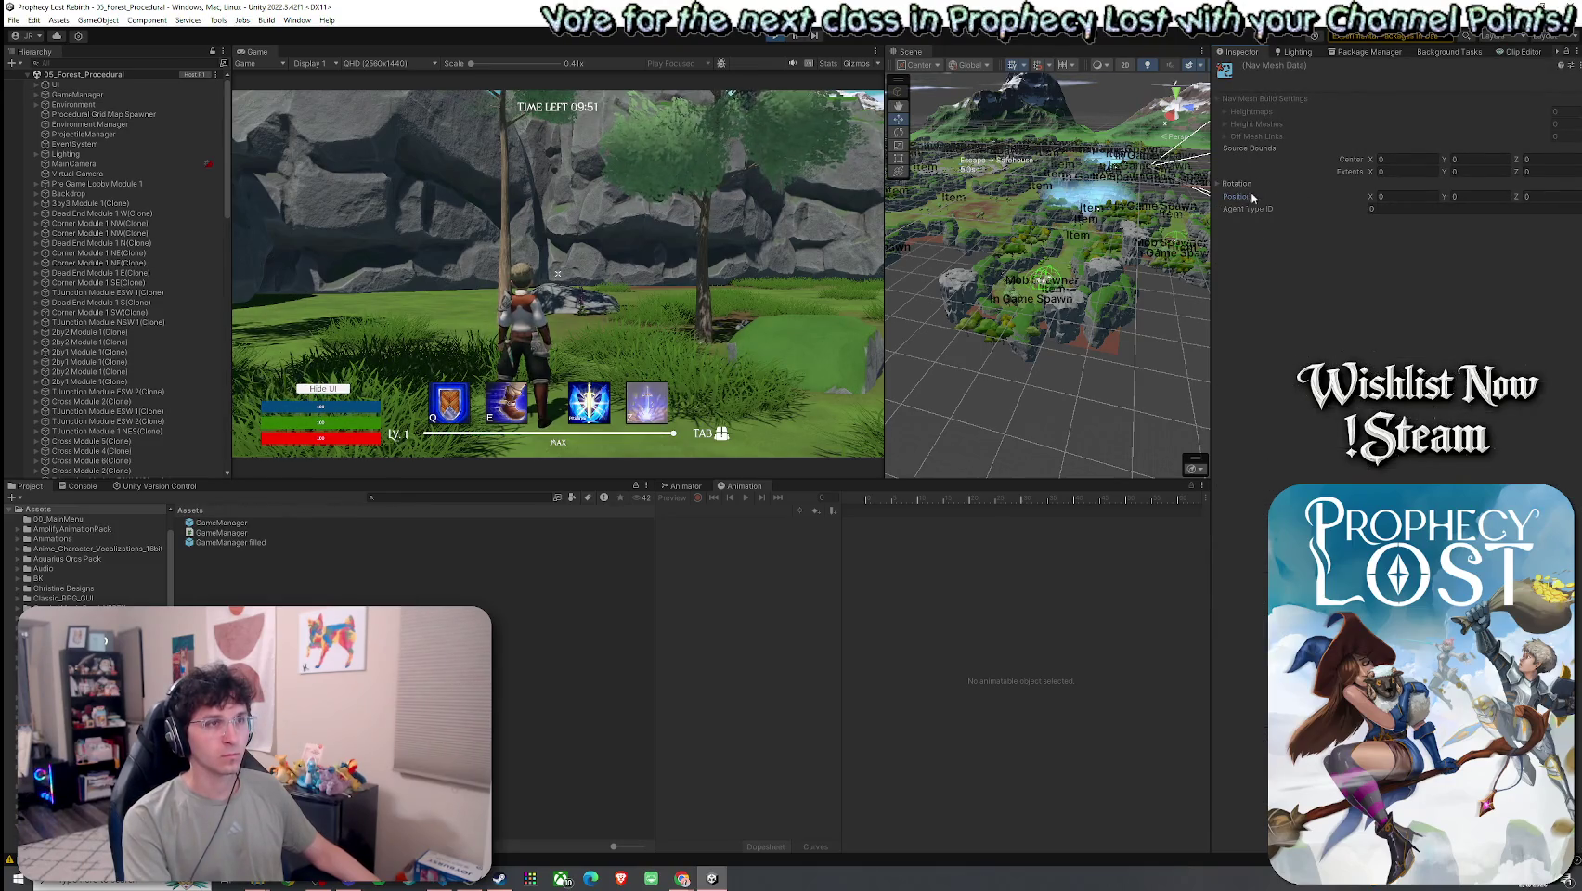
- Expand the NavMesh data's Rotation, Heightmaps, Height Meshes and Off Mesh Links to confirm they're empty, then reselect GameManager
{"action": "left_click", "coordinate": [1225, 184]}
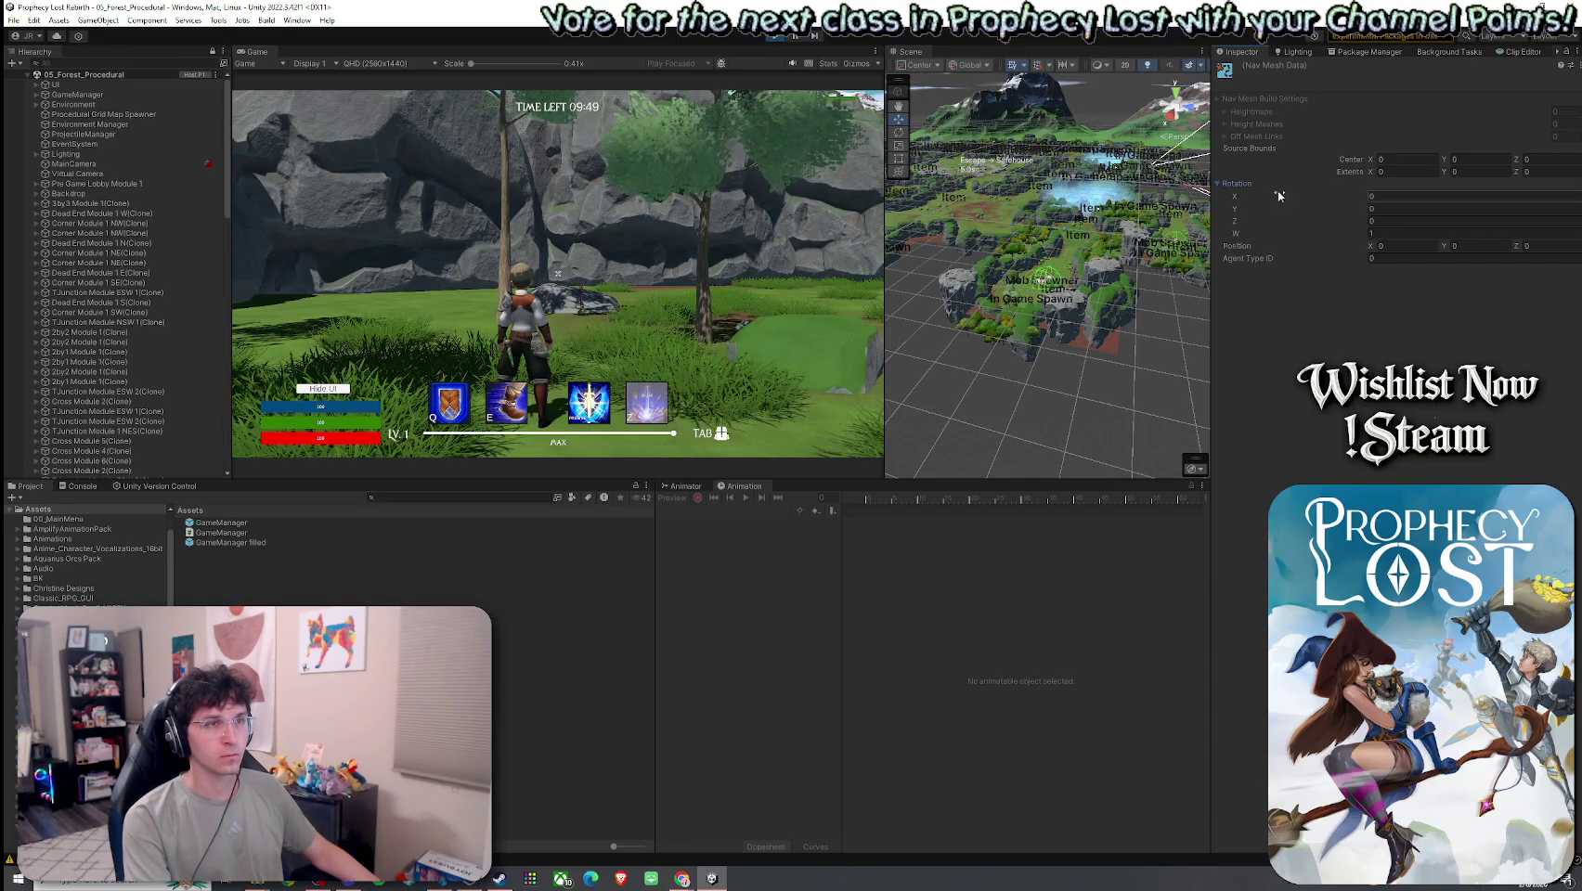
{"action": "left_click", "coordinate": [1257, 112]}
{"action": "left_click", "coordinate": [1233, 155]}
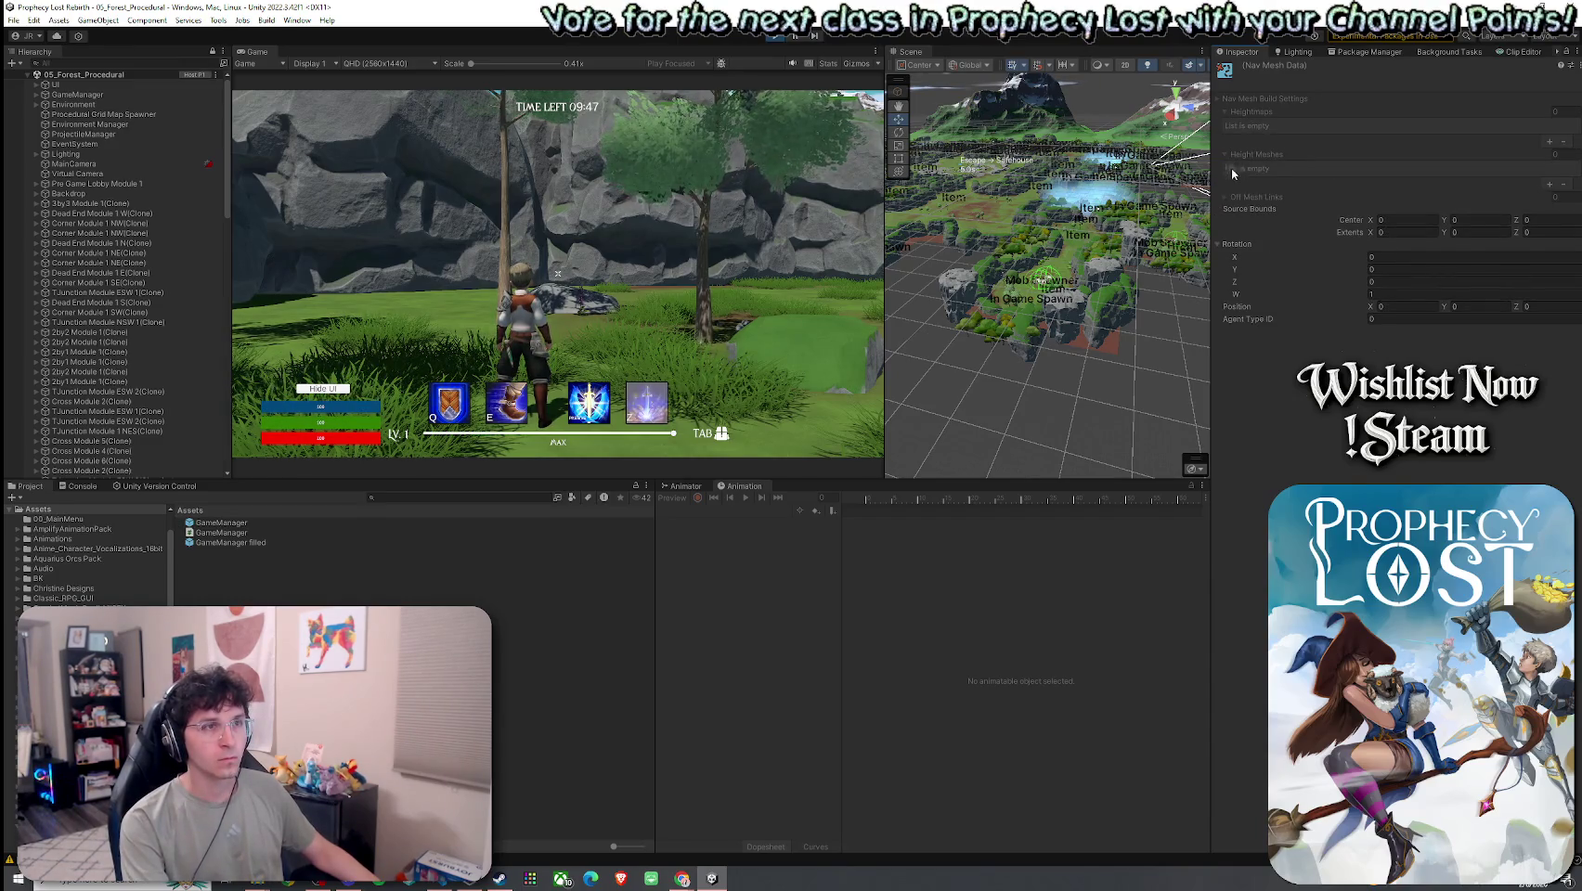
{"action": "left_click", "coordinate": [1233, 199]}
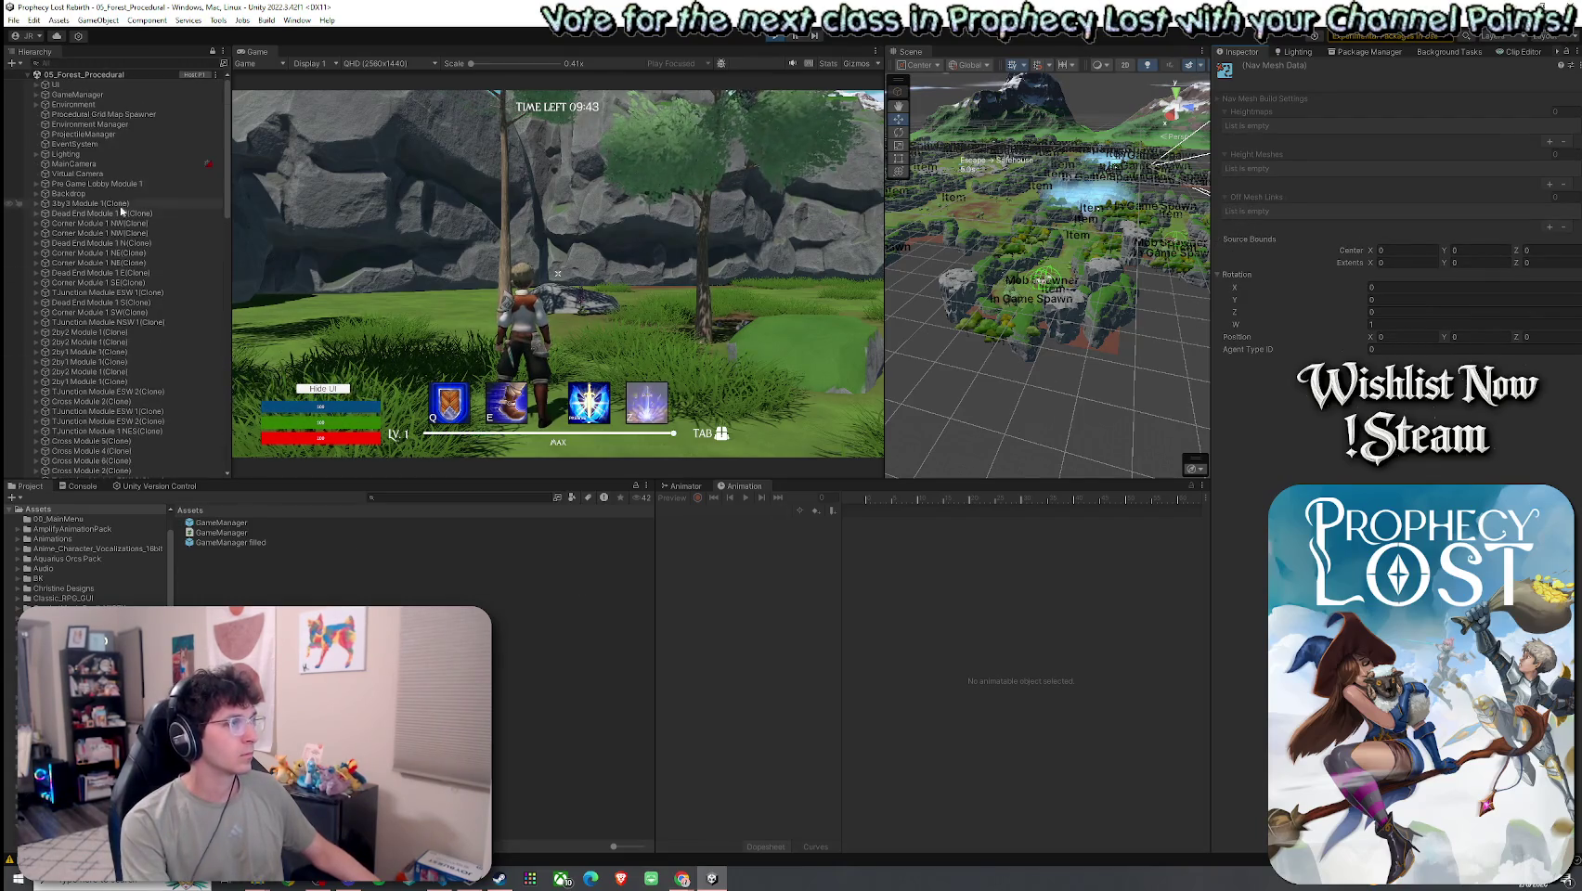
{"action": "left_click", "coordinate": [148, 95]}
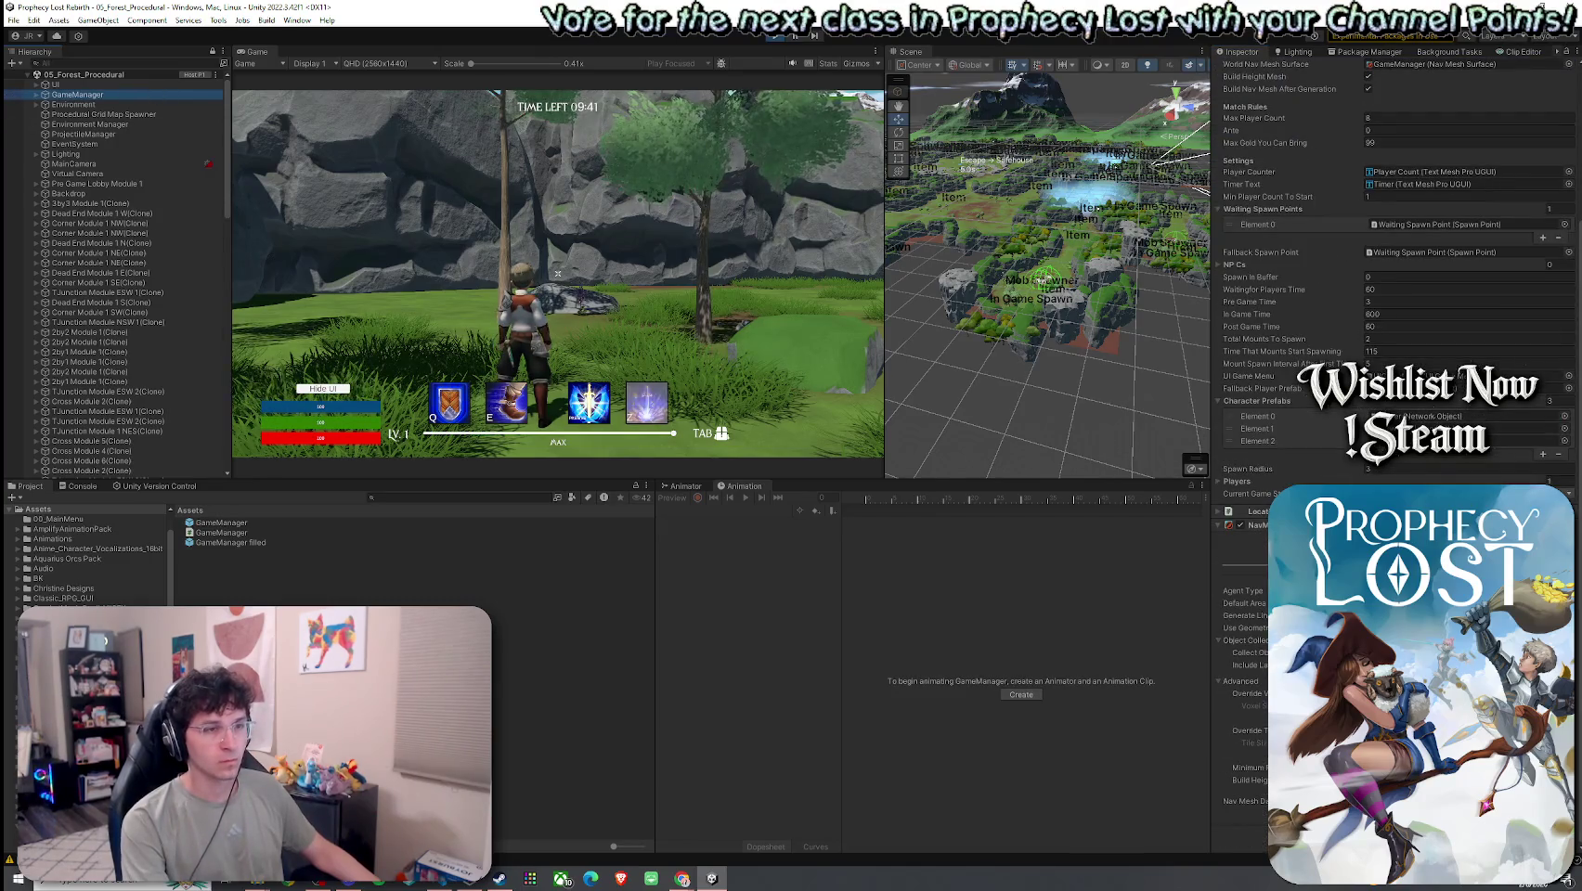
- Fly the Scene camera down over the forest terrain and widen the Scene view beside the Game view
{"action": "mouse_move", "coordinate": [1032, 344]}
{"action": "left_mouse_down"}
{"action": "mouse_move", "coordinate": [1033, 373]}
{"action": "mouse_move", "coordinate": [1054, 319]}
{"action": "left_mouse_up"}
{"action": "key", "text": "w"}
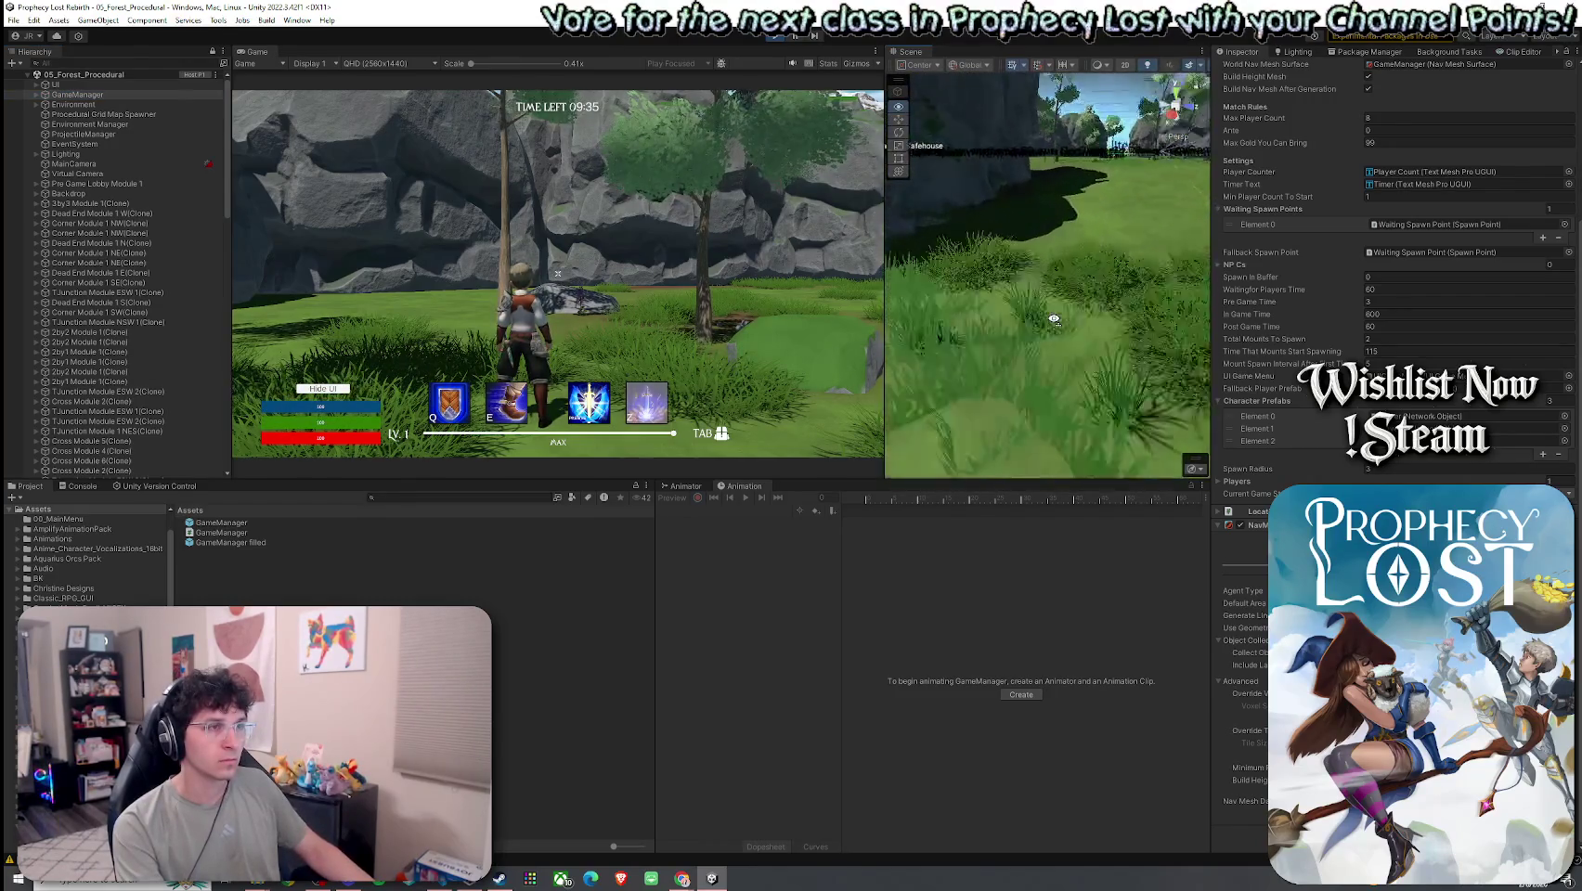
{"action": "key", "text": "e"}
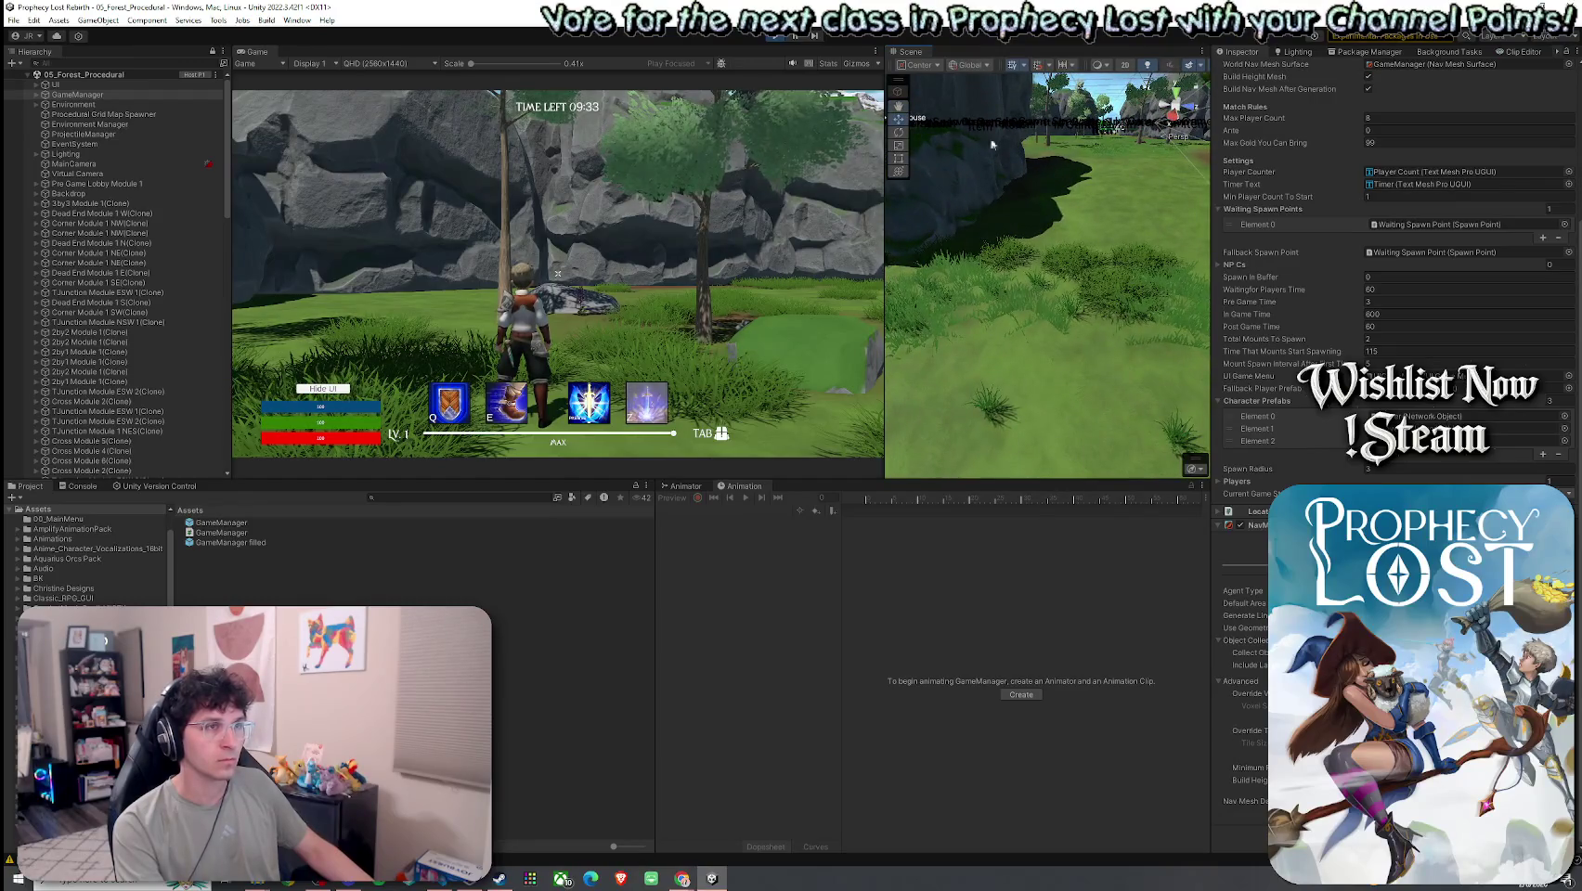
{"action": "left_click_drag", "start_coordinate": [889, 167], "coordinate": [569, 167]}
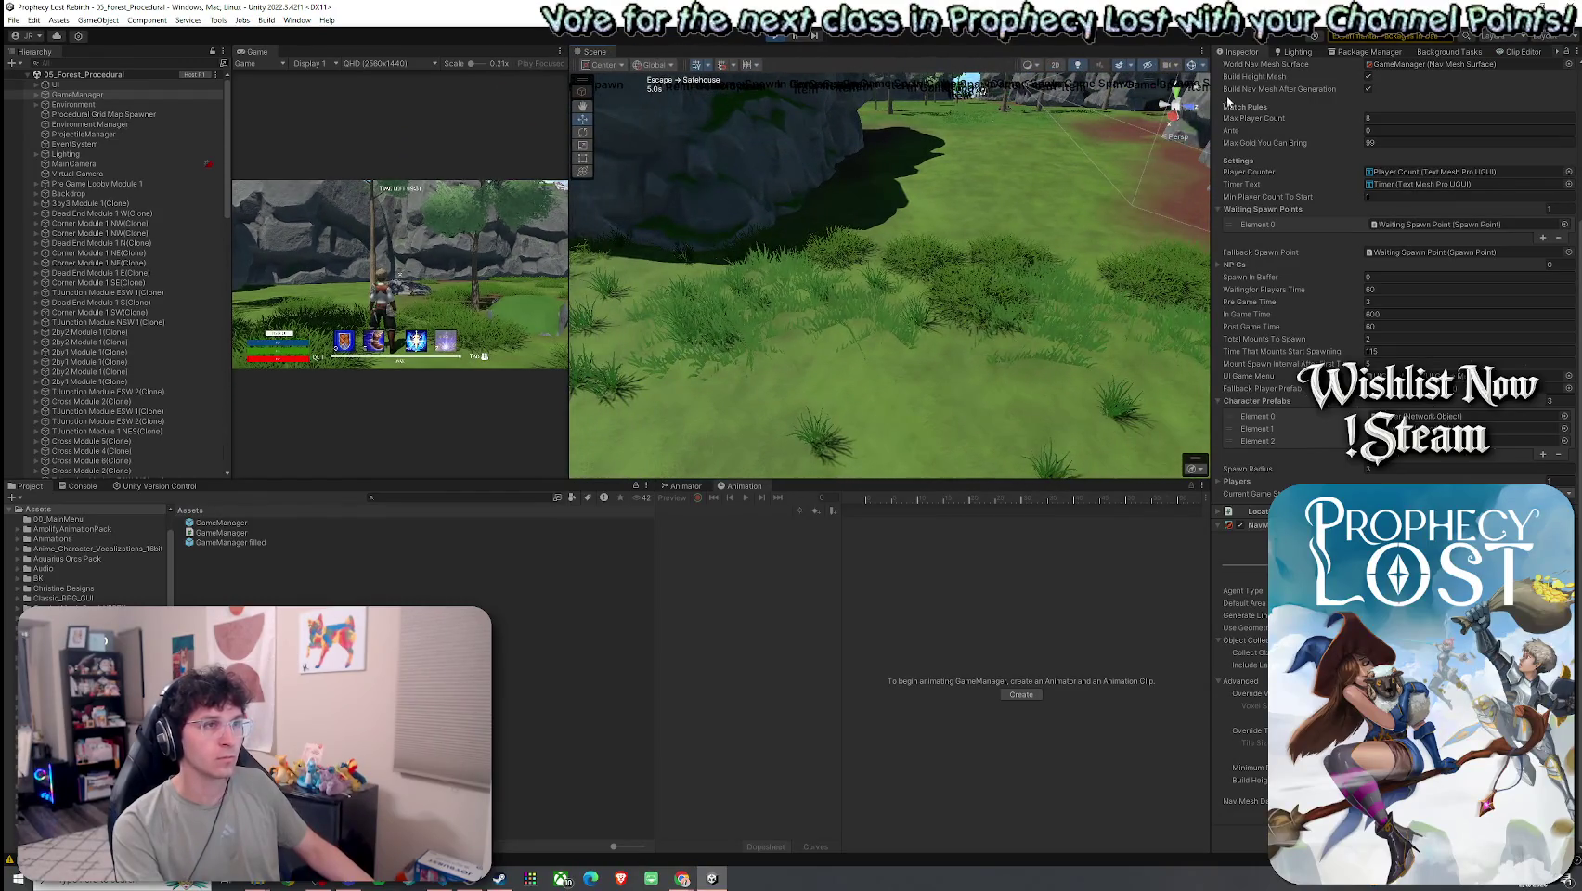
- Filter the Gizmos list to 'navm' and toggle the NavMeshSurface gizmo off and back on
{"action": "left_click", "coordinate": [1204, 65]}
{"action": "type", "text": "navm"}
{"action": "left_click", "coordinate": [1338, 237]}
{"action": "left_click", "coordinate": [1338, 237]}
{"action": "left_click", "coordinate": [1338, 236]}
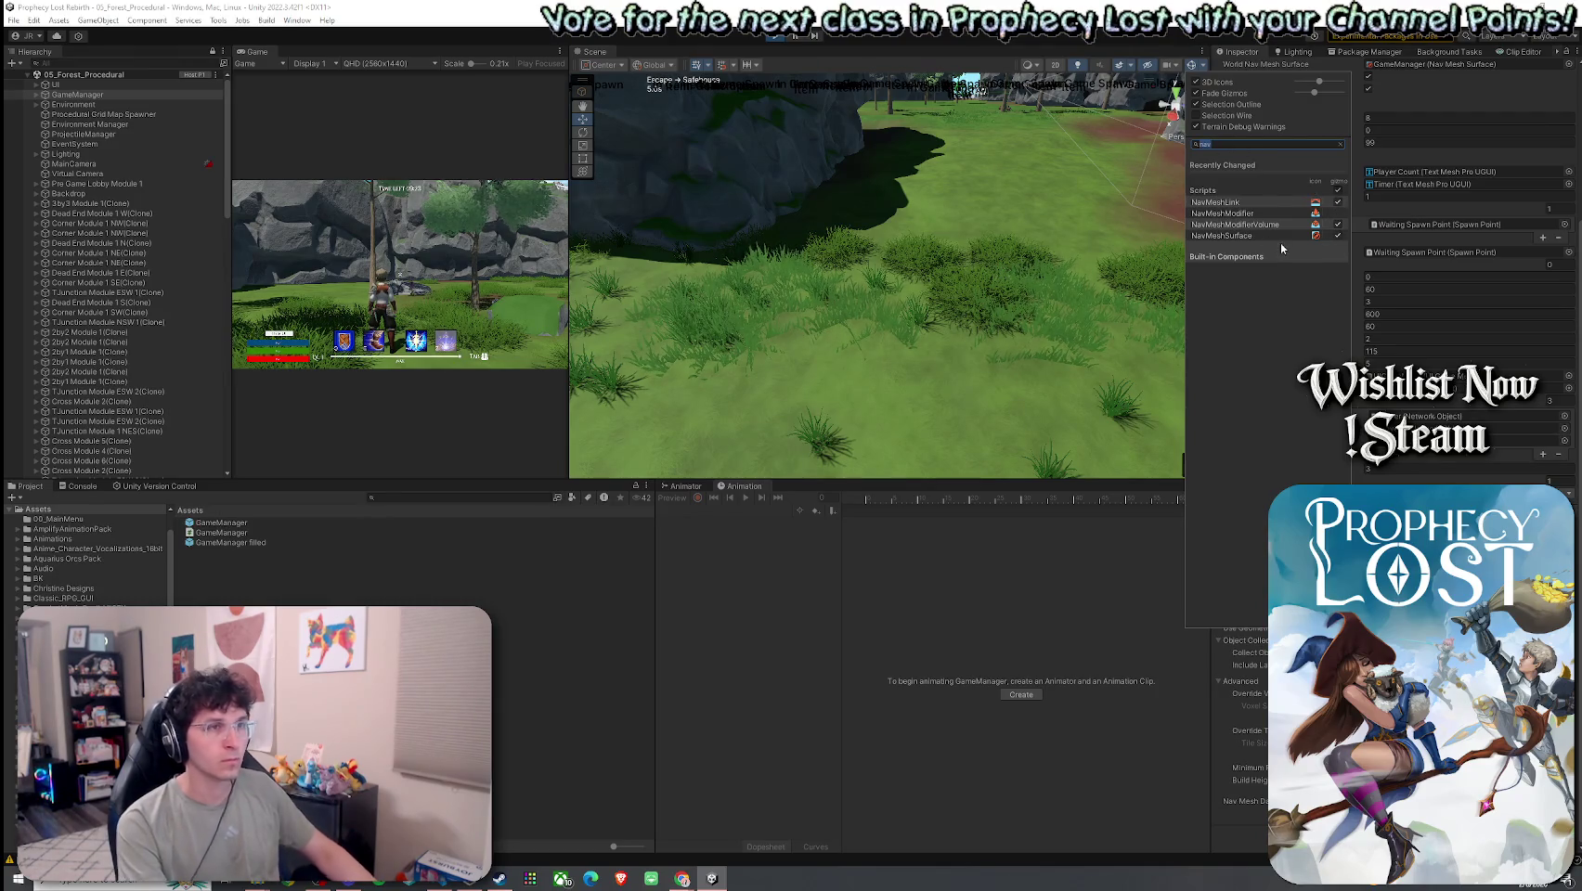
- Clear the gizmo search and review the Scene Camera, Effects, Draw Mode, Grid and Increment Snapping settings
{"action": "key", "text": "BackSpace"}
{"action": "key", "text": "BackSpace"}
{"action": "key", "text": "BackSpace"}
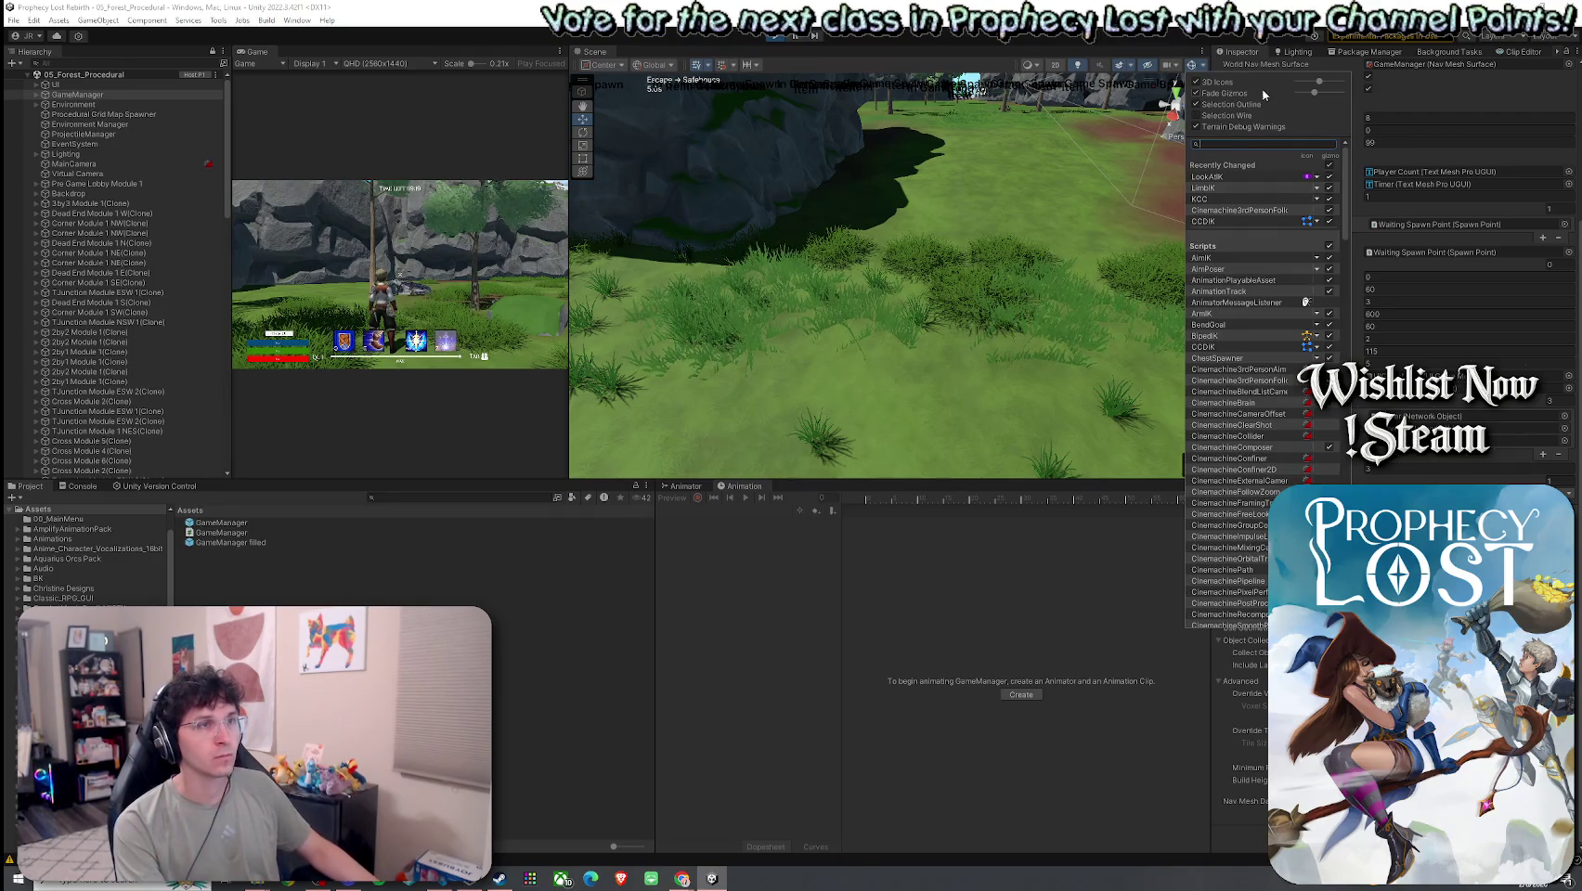
{"action": "left_click", "coordinate": [1177, 66]}
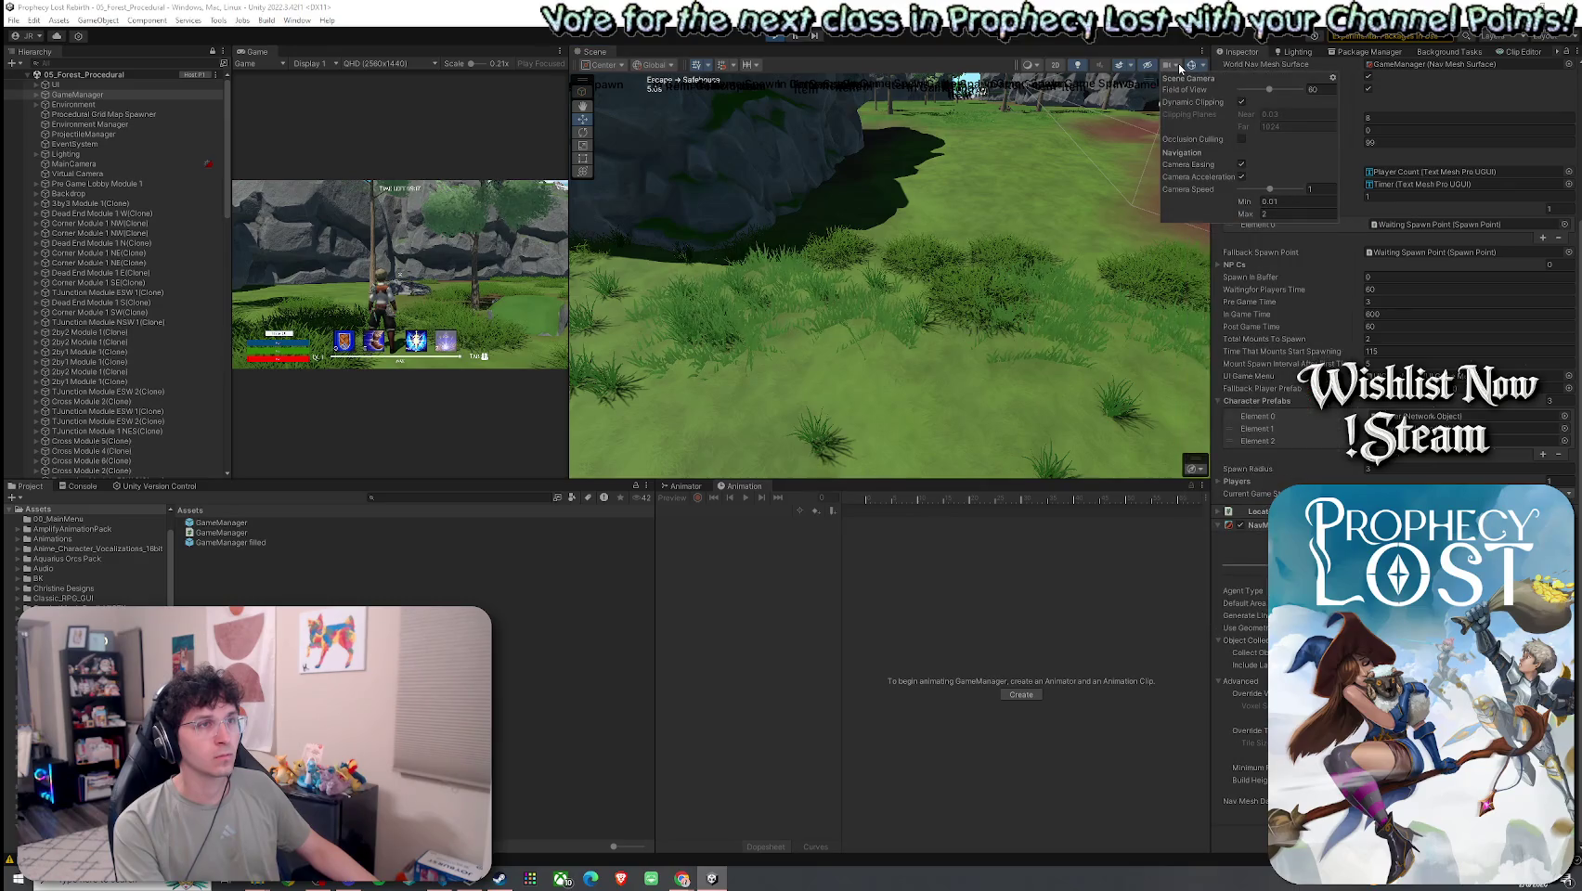
{"action": "left_click", "coordinate": [1128, 67]}
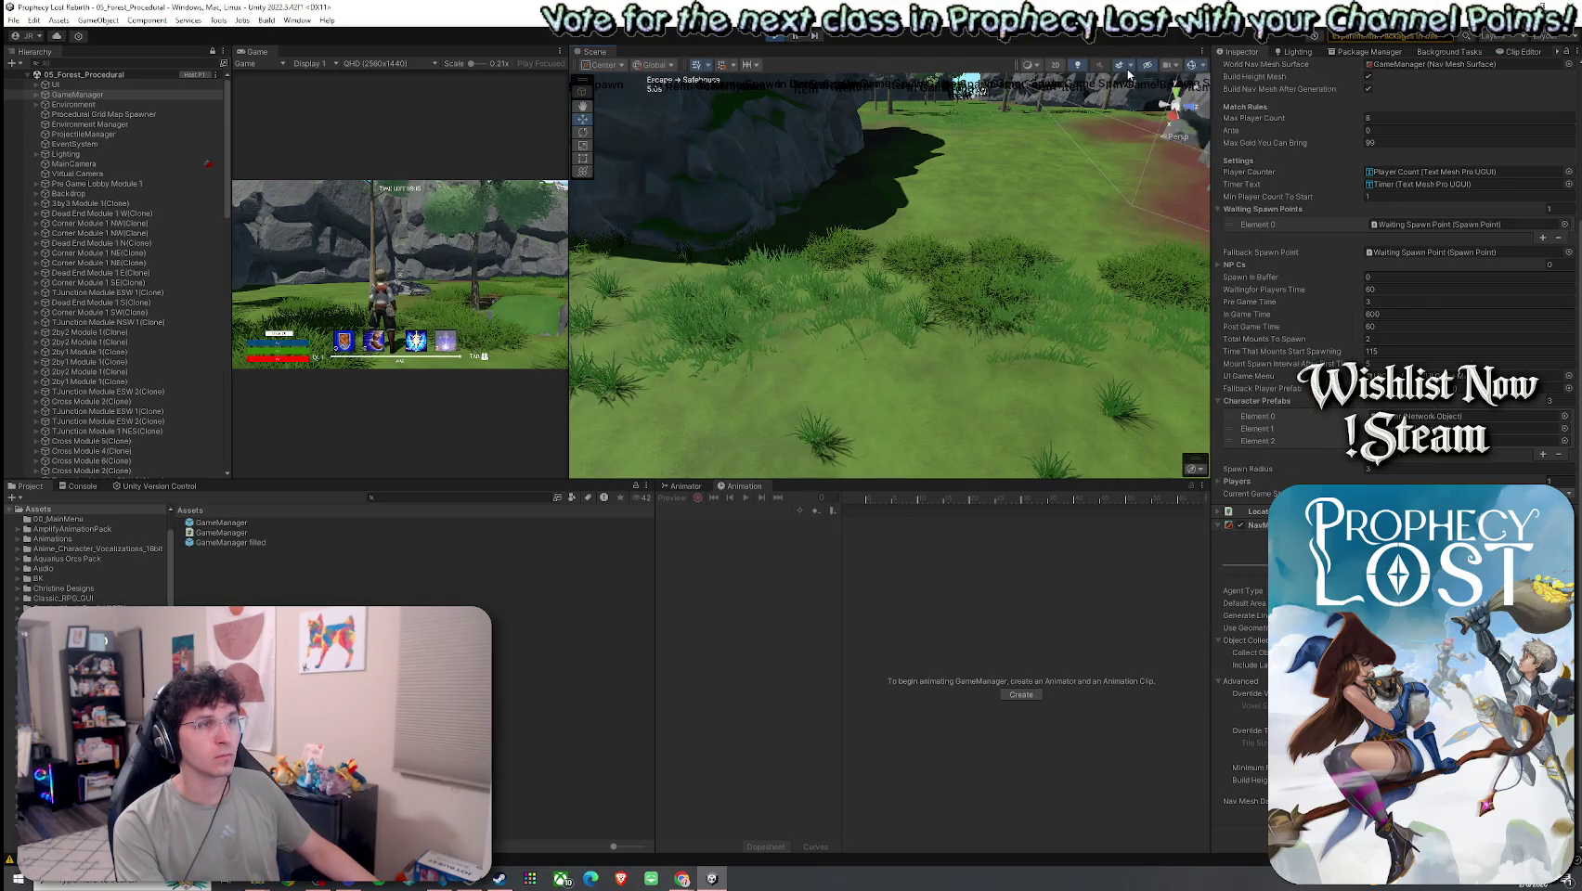
{"action": "left_click", "coordinate": [1128, 67]}
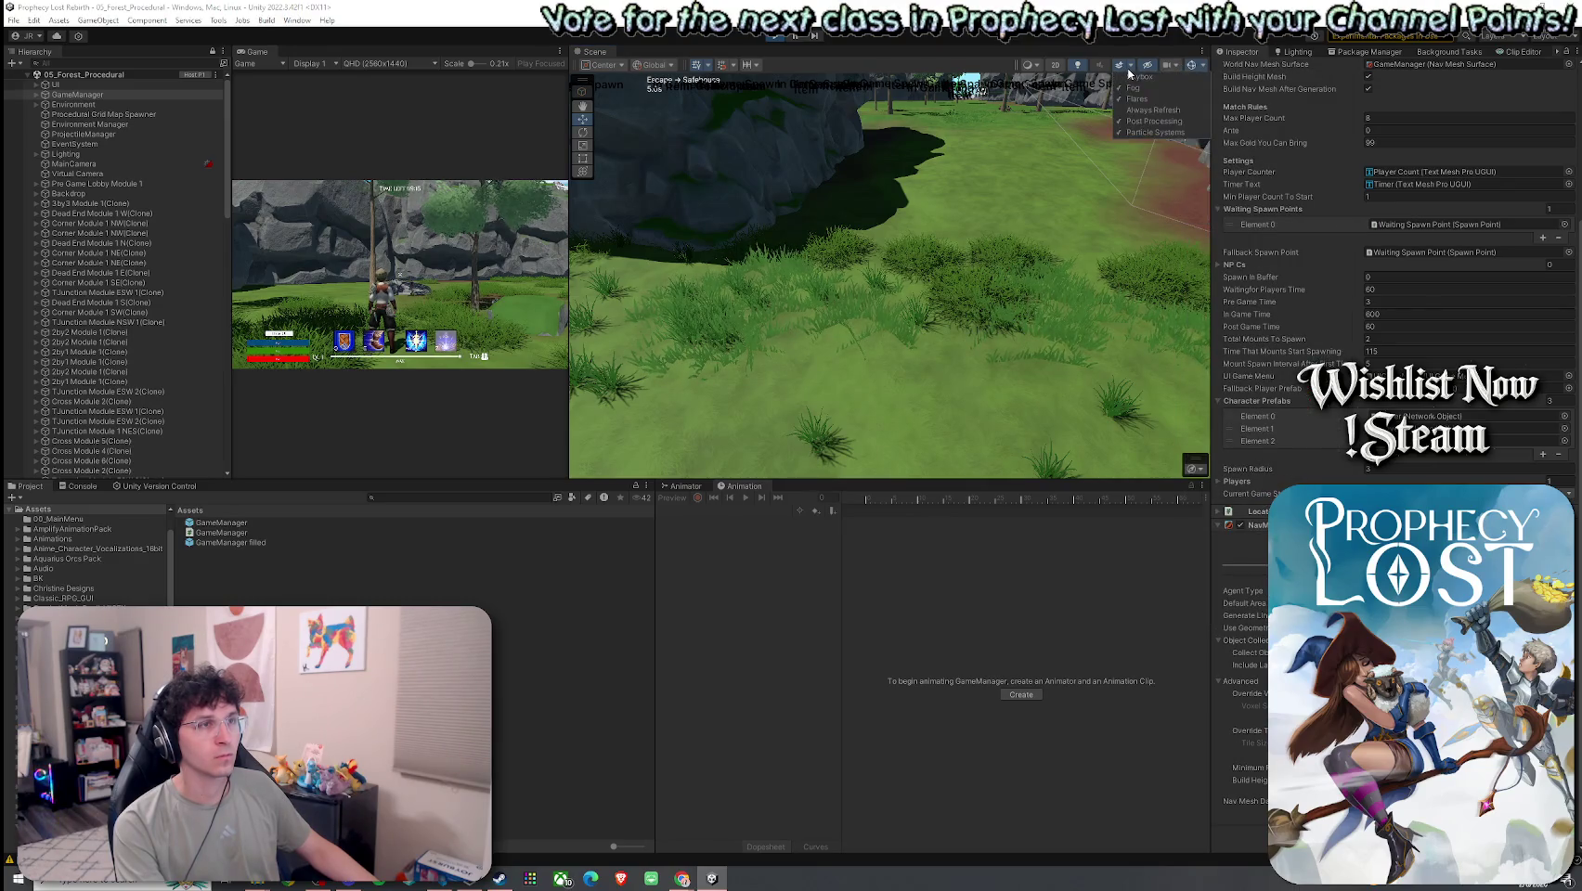
{"action": "left_click", "coordinate": [1038, 63]}
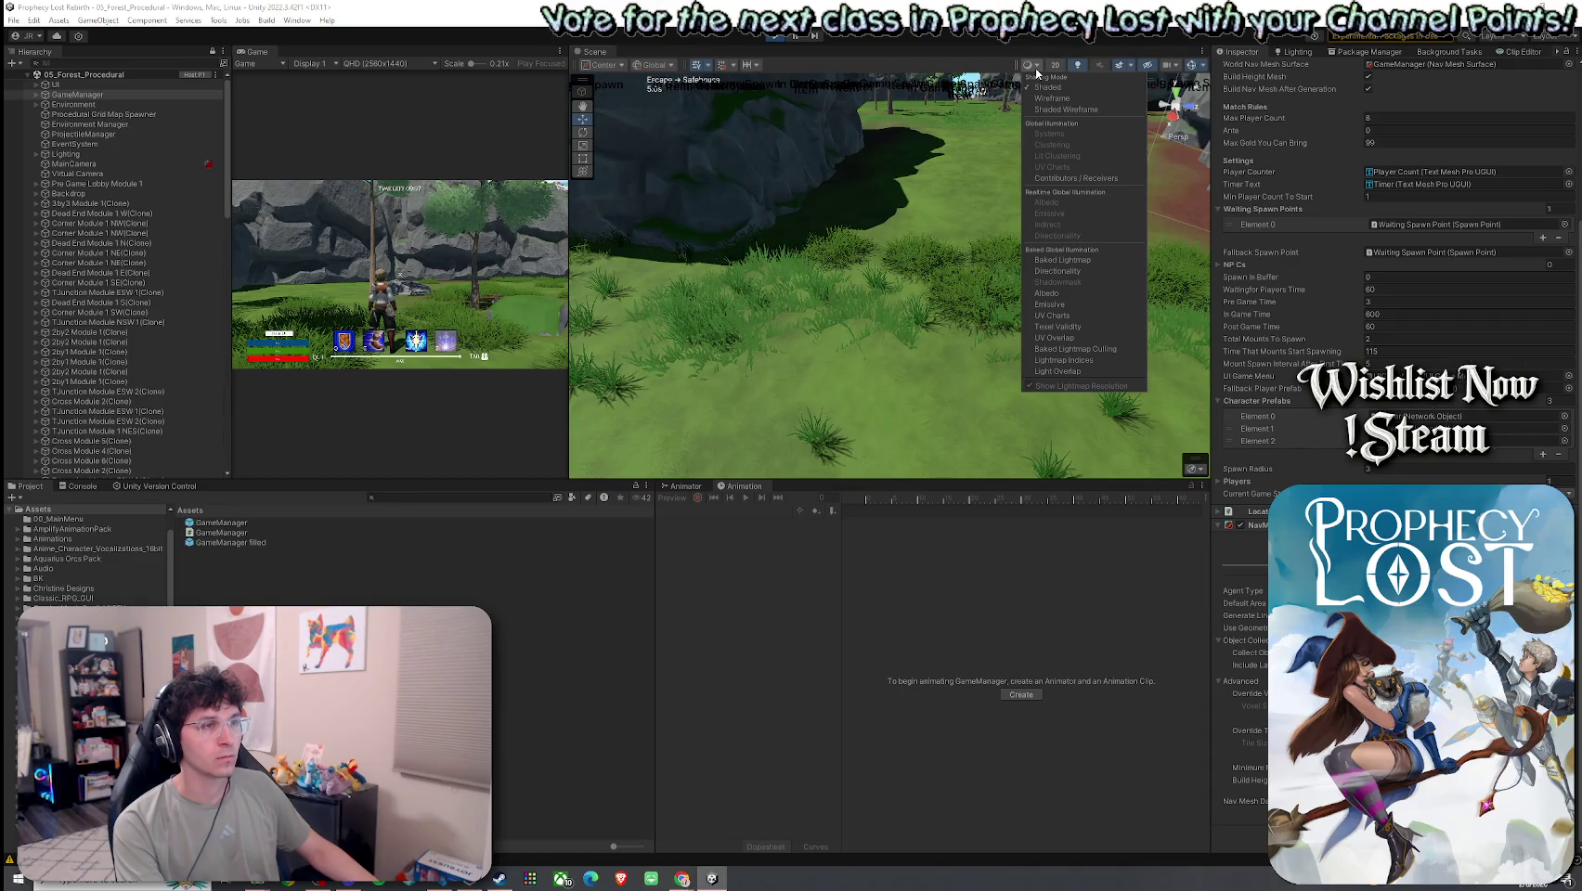
{"action": "left_click", "coordinate": [708, 65]}
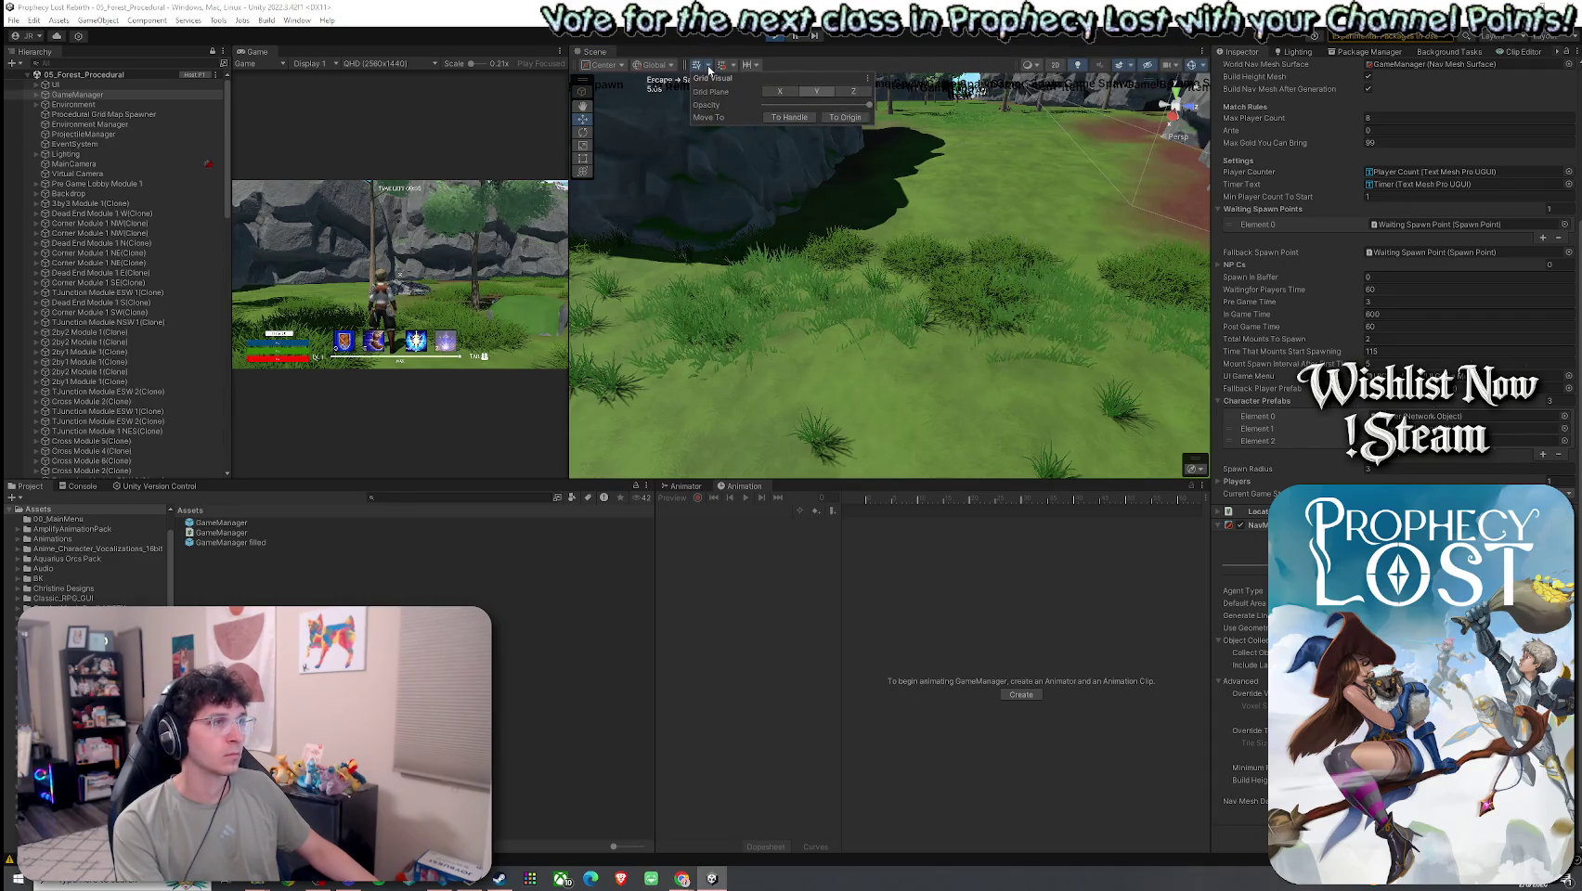
{"action": "left_click", "coordinate": [733, 65]}
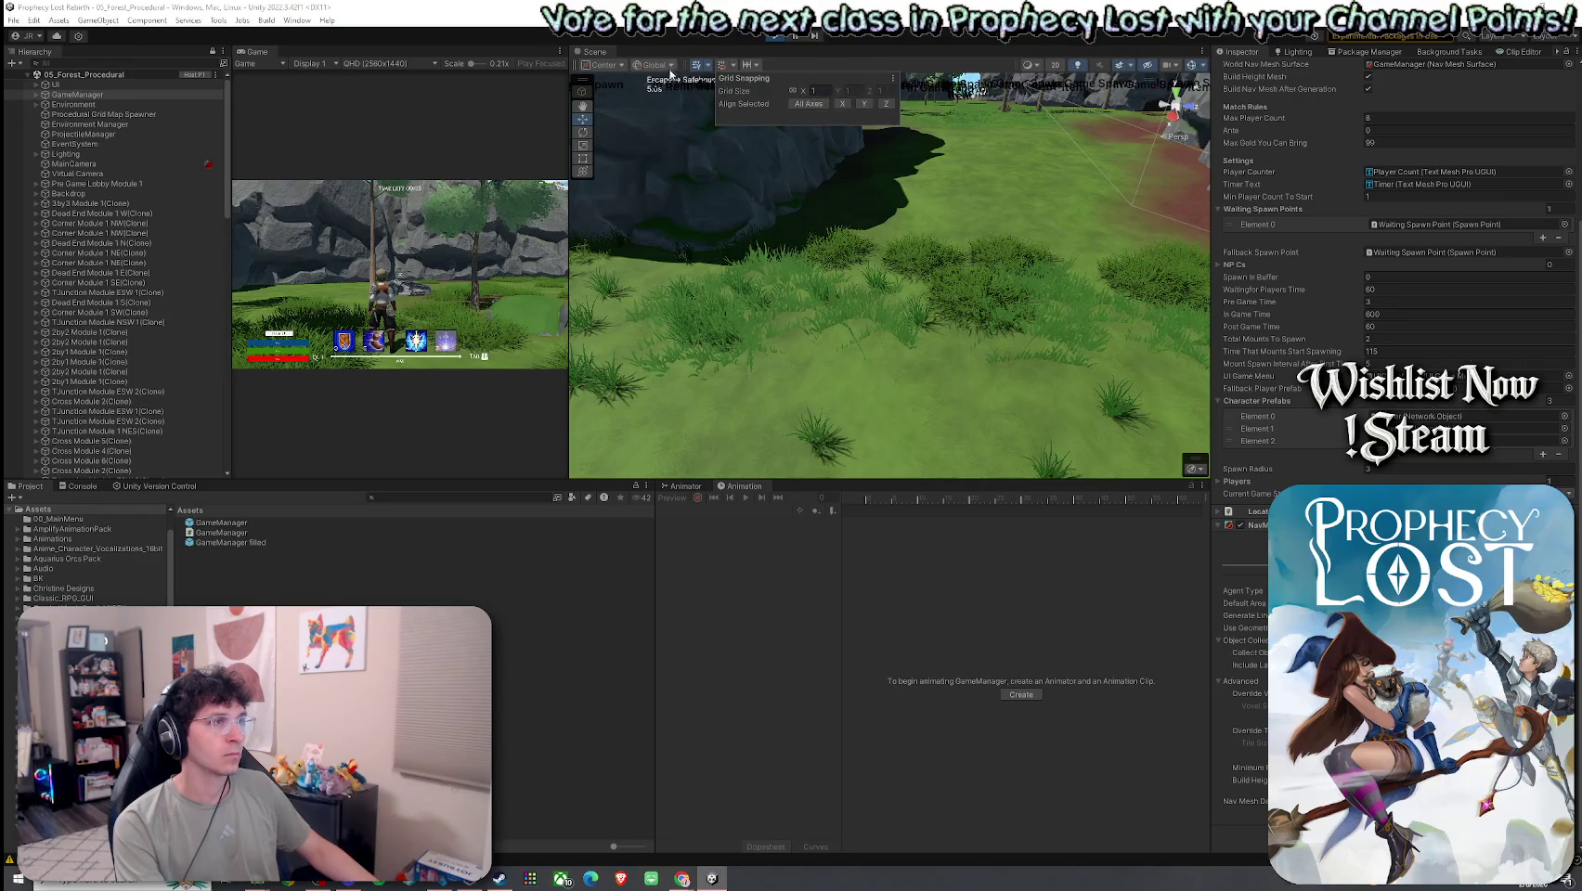
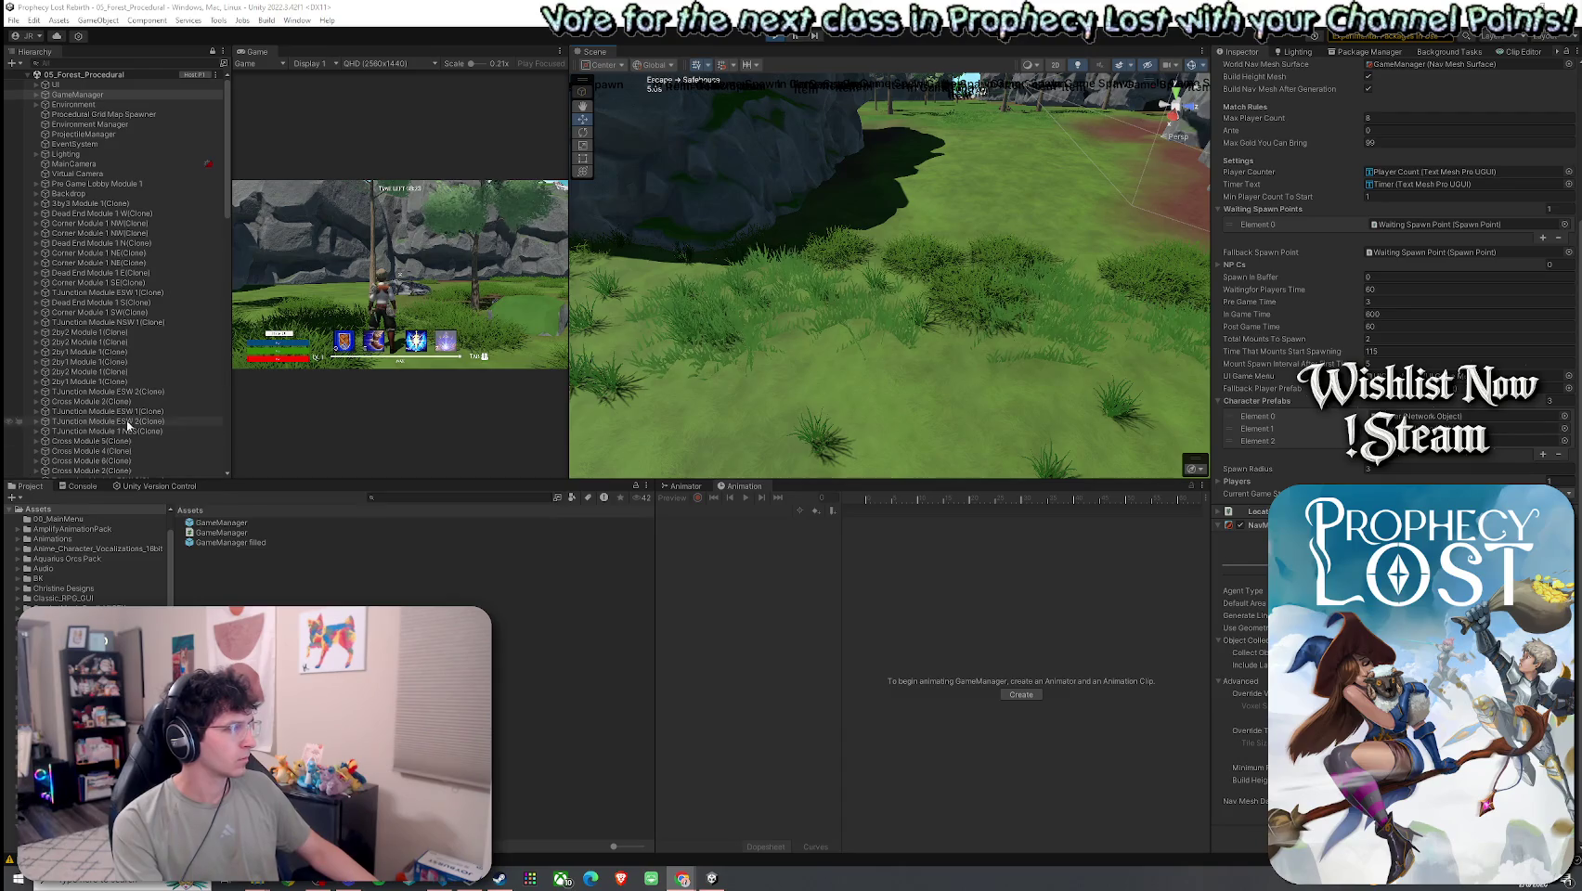
- Clear the NavMesh spawn warnings from the Console and select GameManager in the Hierarchy
{"action": "left_click", "coordinate": [78, 485]}
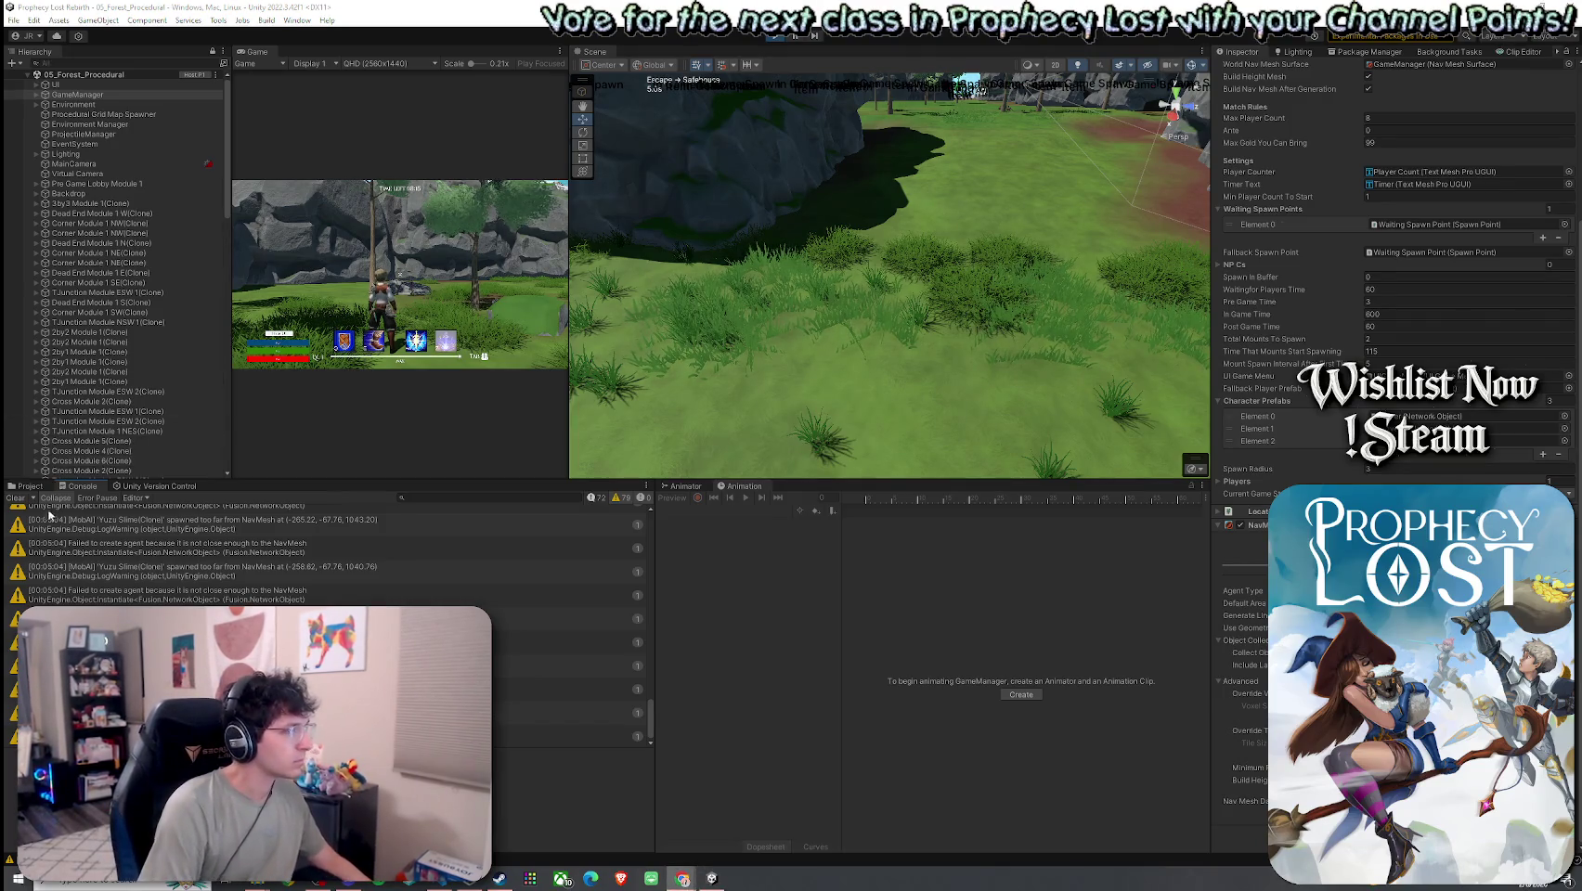
{"action": "left_click", "coordinate": [21, 499]}
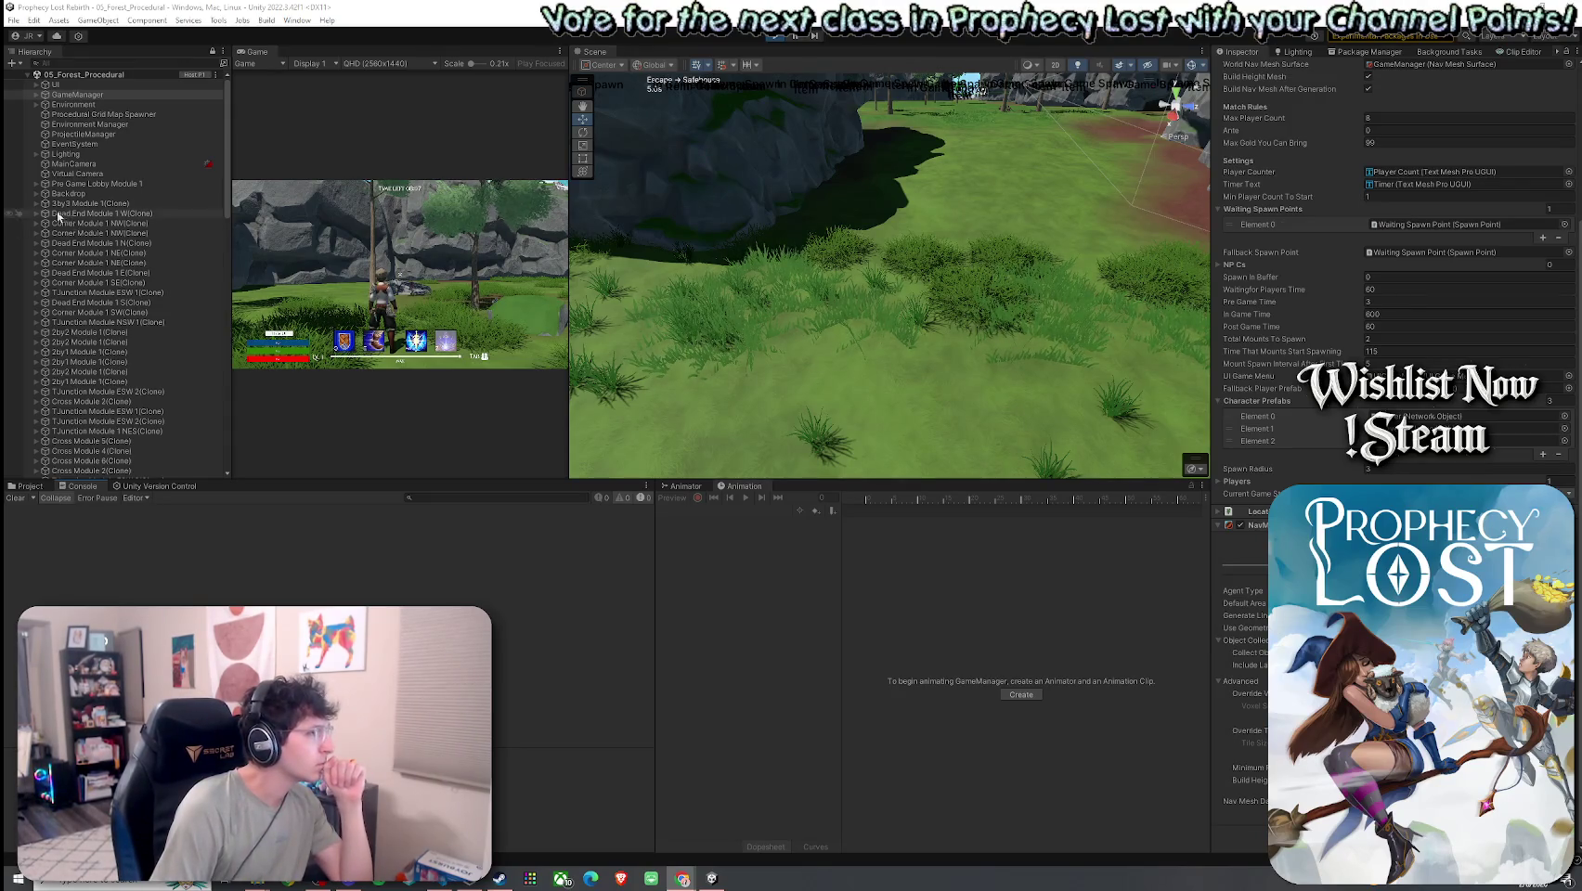
{"action": "left_click", "coordinate": [660, 339]}
{"action": "left_click", "coordinate": [77, 94]}
{"action": "scroll", "coordinate": [1452, 257], "scroll_direction": "up", "scroll_amount": 3}
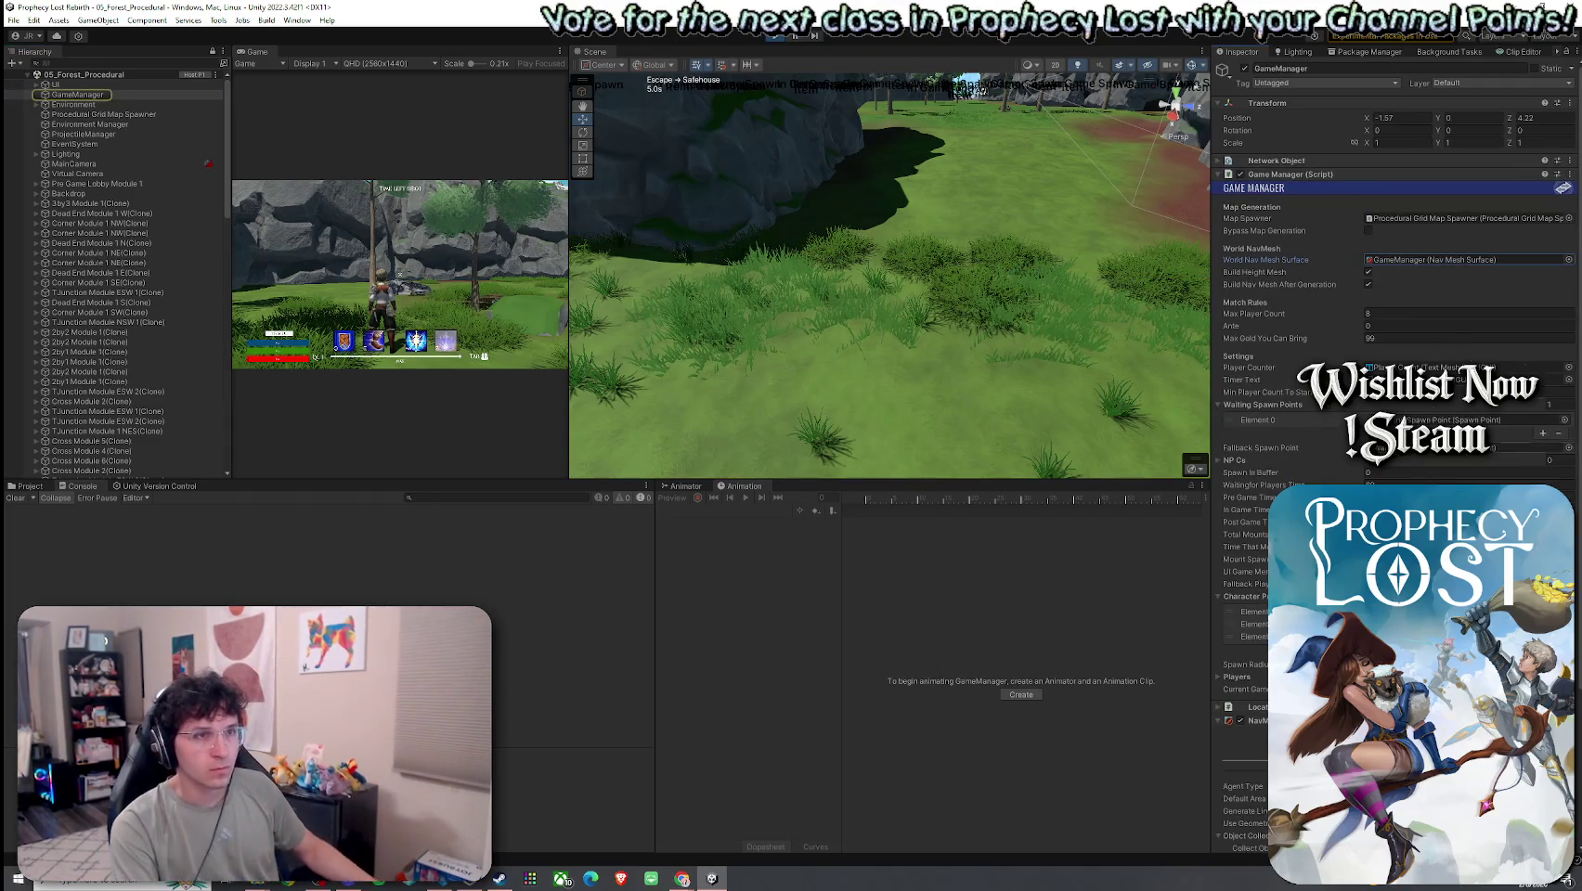
- Ping the World Nav Mesh Surface object, expand NavMesh Surface, and fly toward the rock-wall tree
{"action": "left_click", "coordinate": [1452, 258]}
{"action": "left_click", "coordinate": [1221, 722]}
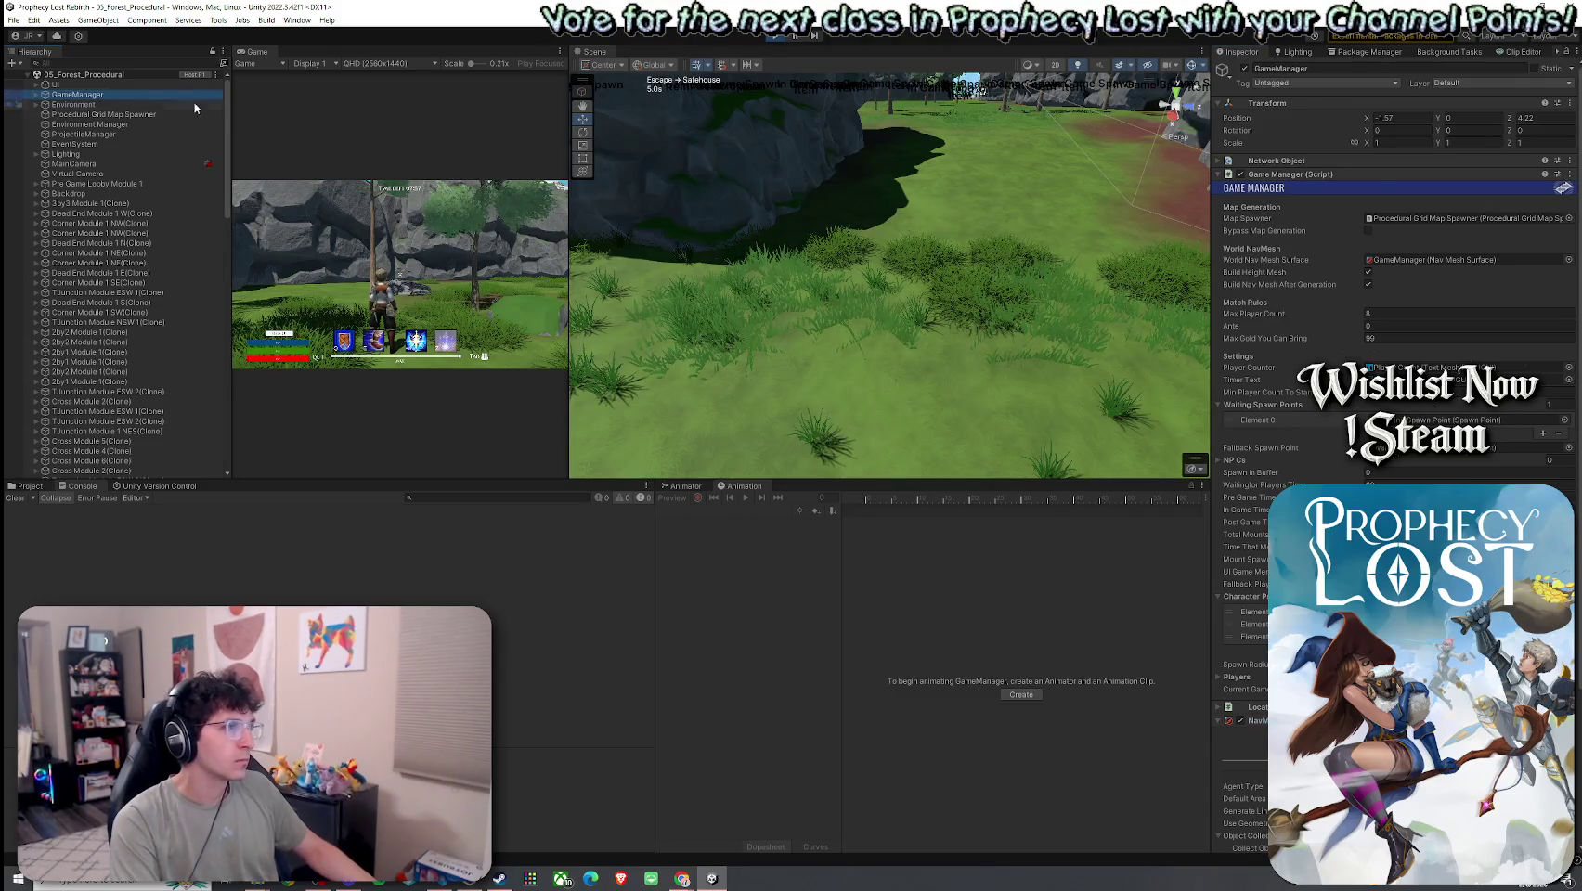
{"action": "mouse_move", "coordinate": [886, 301]}
{"action": "left_mouse_down"}
{"action": "mouse_move", "coordinate": [1005, 267]}
{"action": "mouse_move", "coordinate": [556, 183]}
{"action": "mouse_move", "coordinate": [594, 241]}
{"action": "mouse_move", "coordinate": [650, 279]}
{"action": "left_mouse_up"}
{"action": "scroll", "coordinate": [1392, 324], "scroll_direction": "down", "scroll_amount": 5}
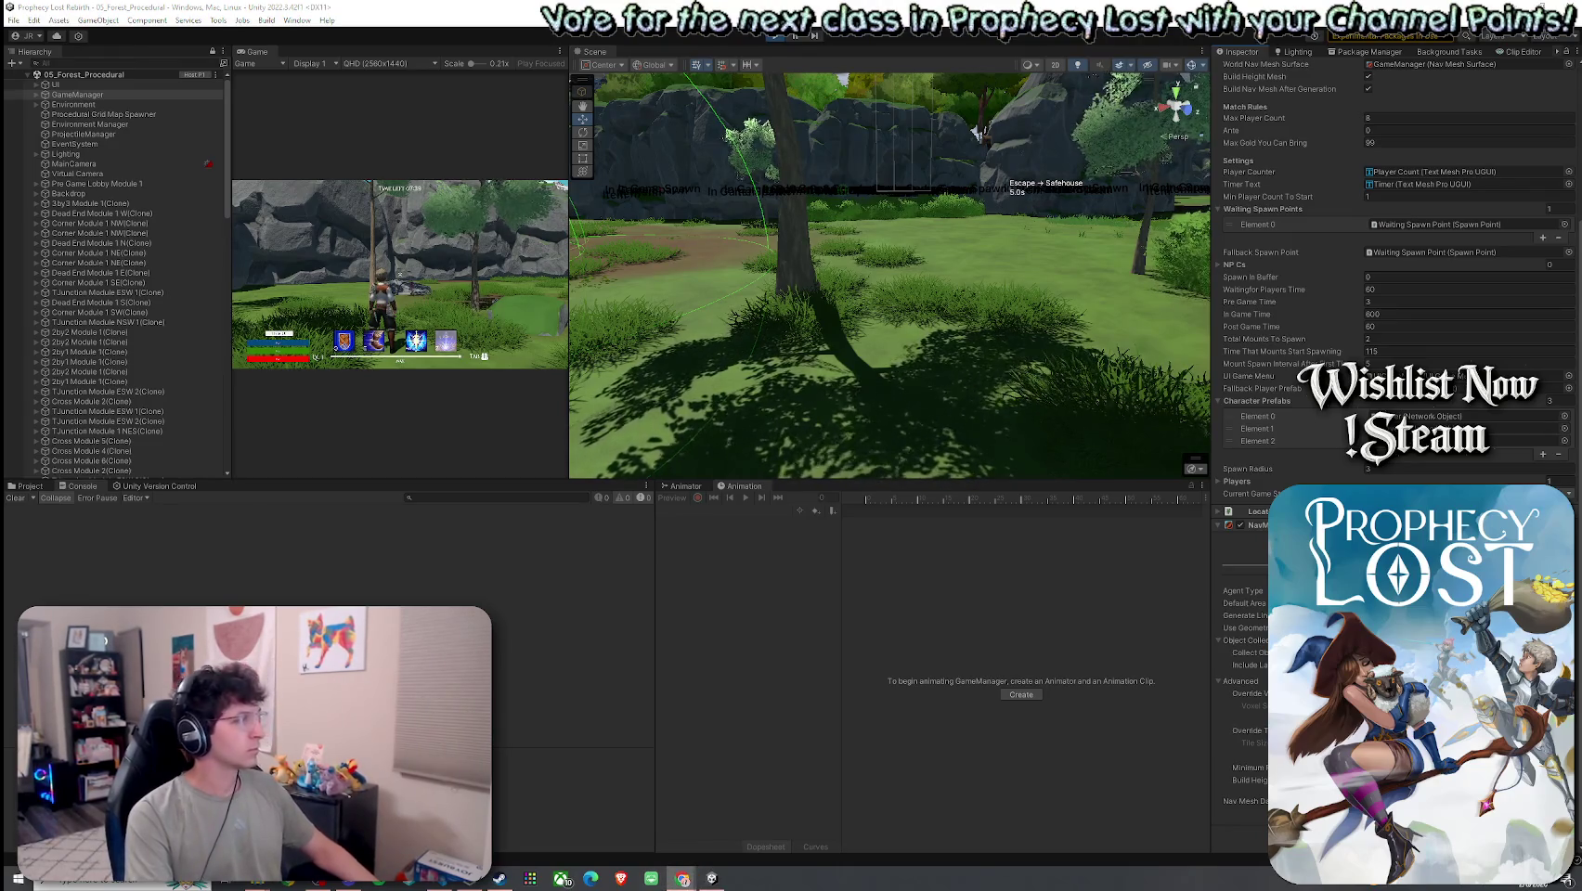
{"action": "left_click", "coordinate": [794, 394]}
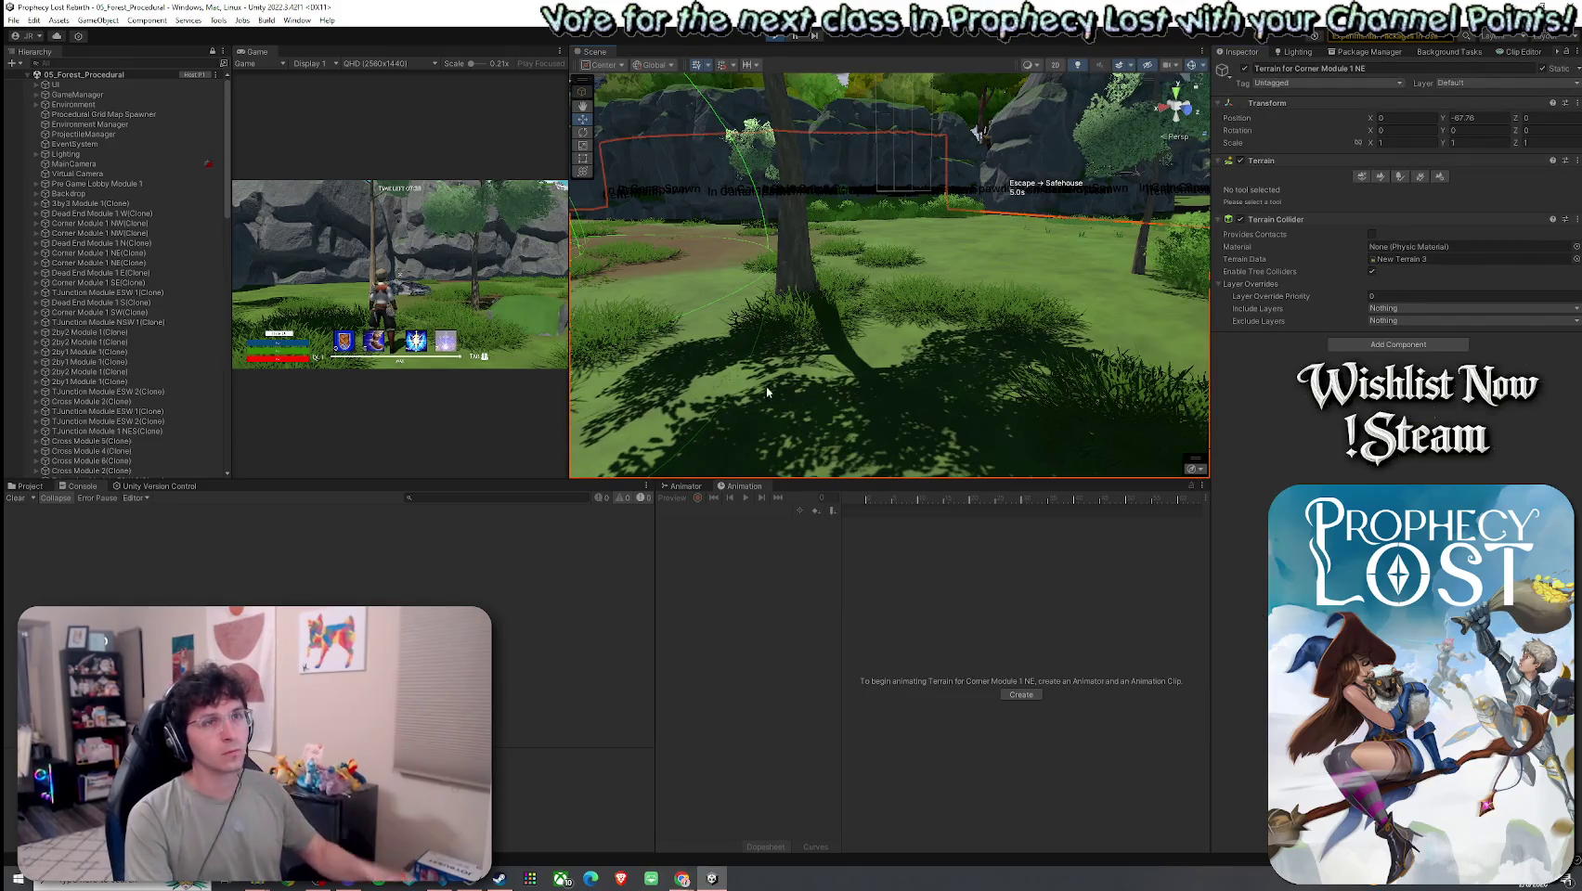
{"action": "left_click", "coordinate": [77, 94]}
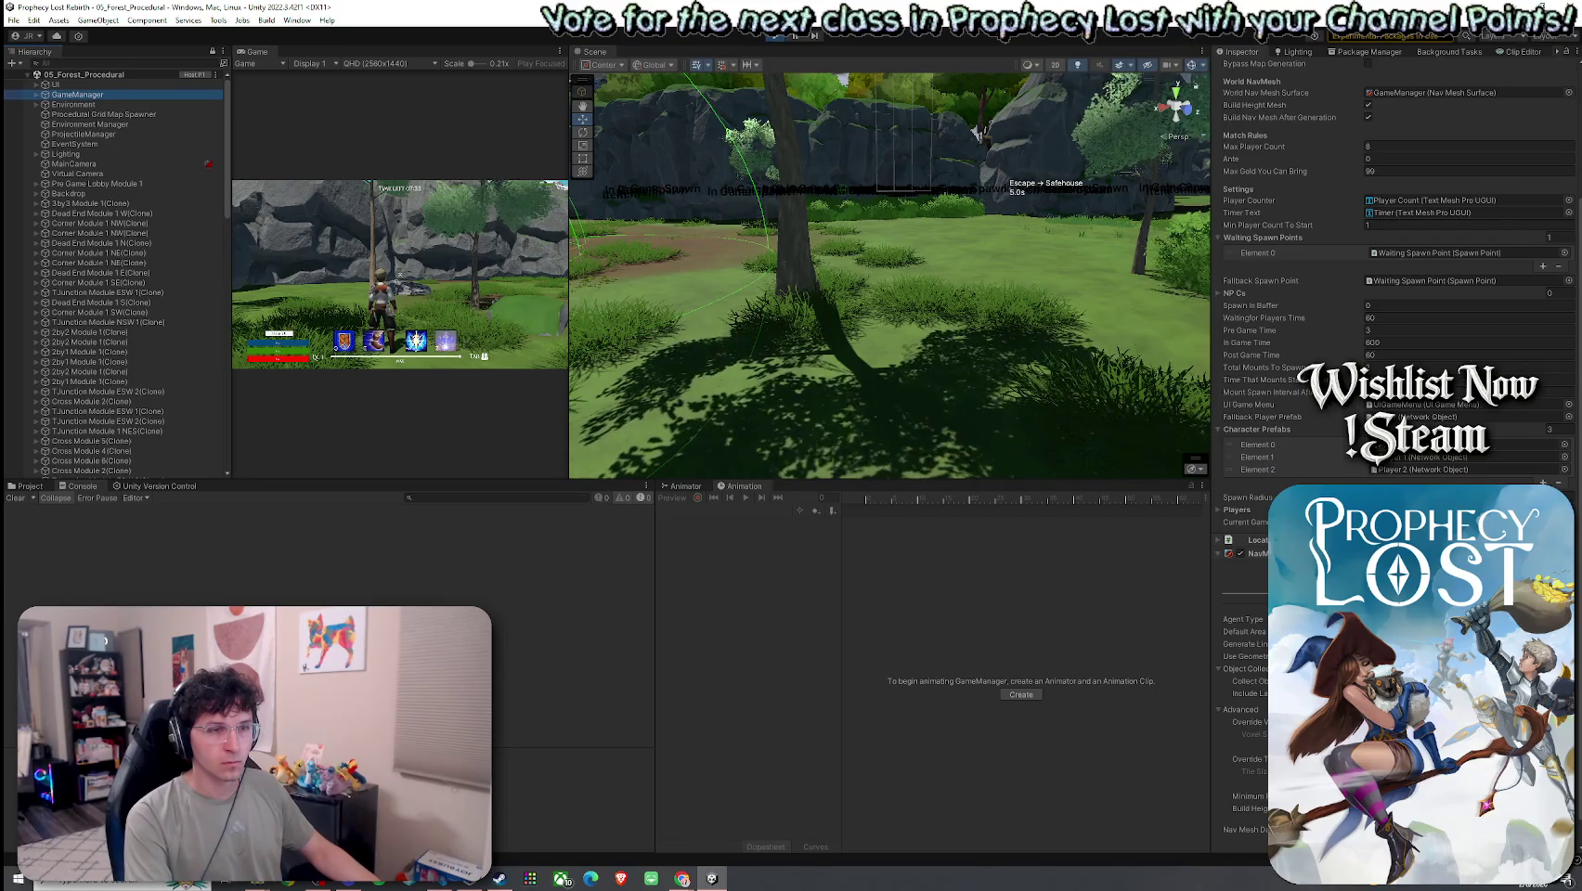
{"action": "left_click", "coordinate": [1243, 643]}
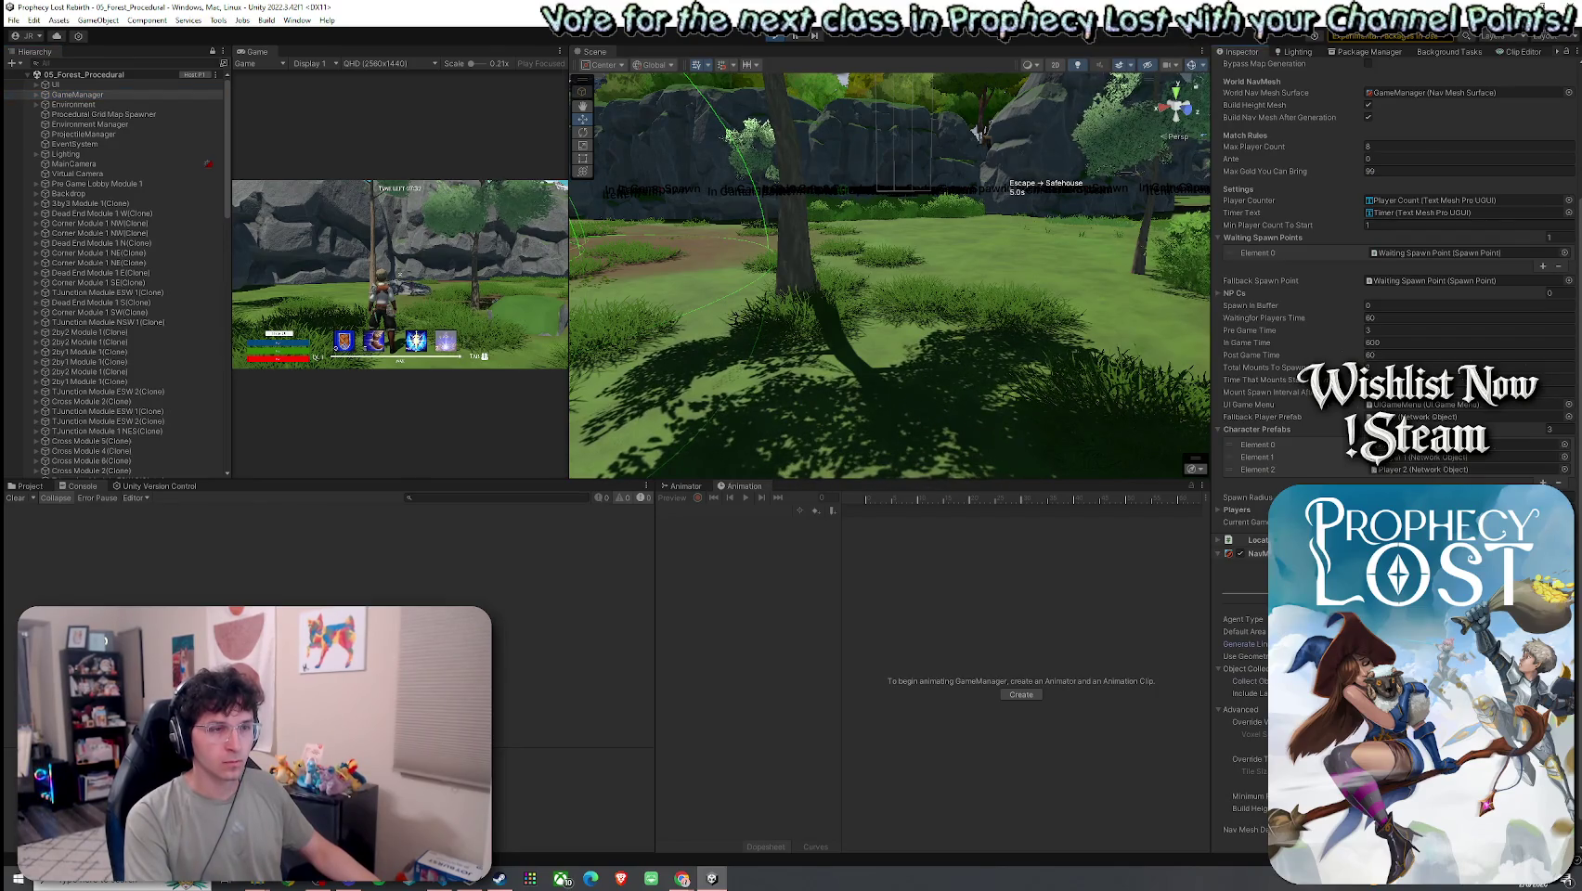
{"action": "scroll", "coordinate": [1244, 650], "scroll_direction": "down", "scroll_amount": 1}
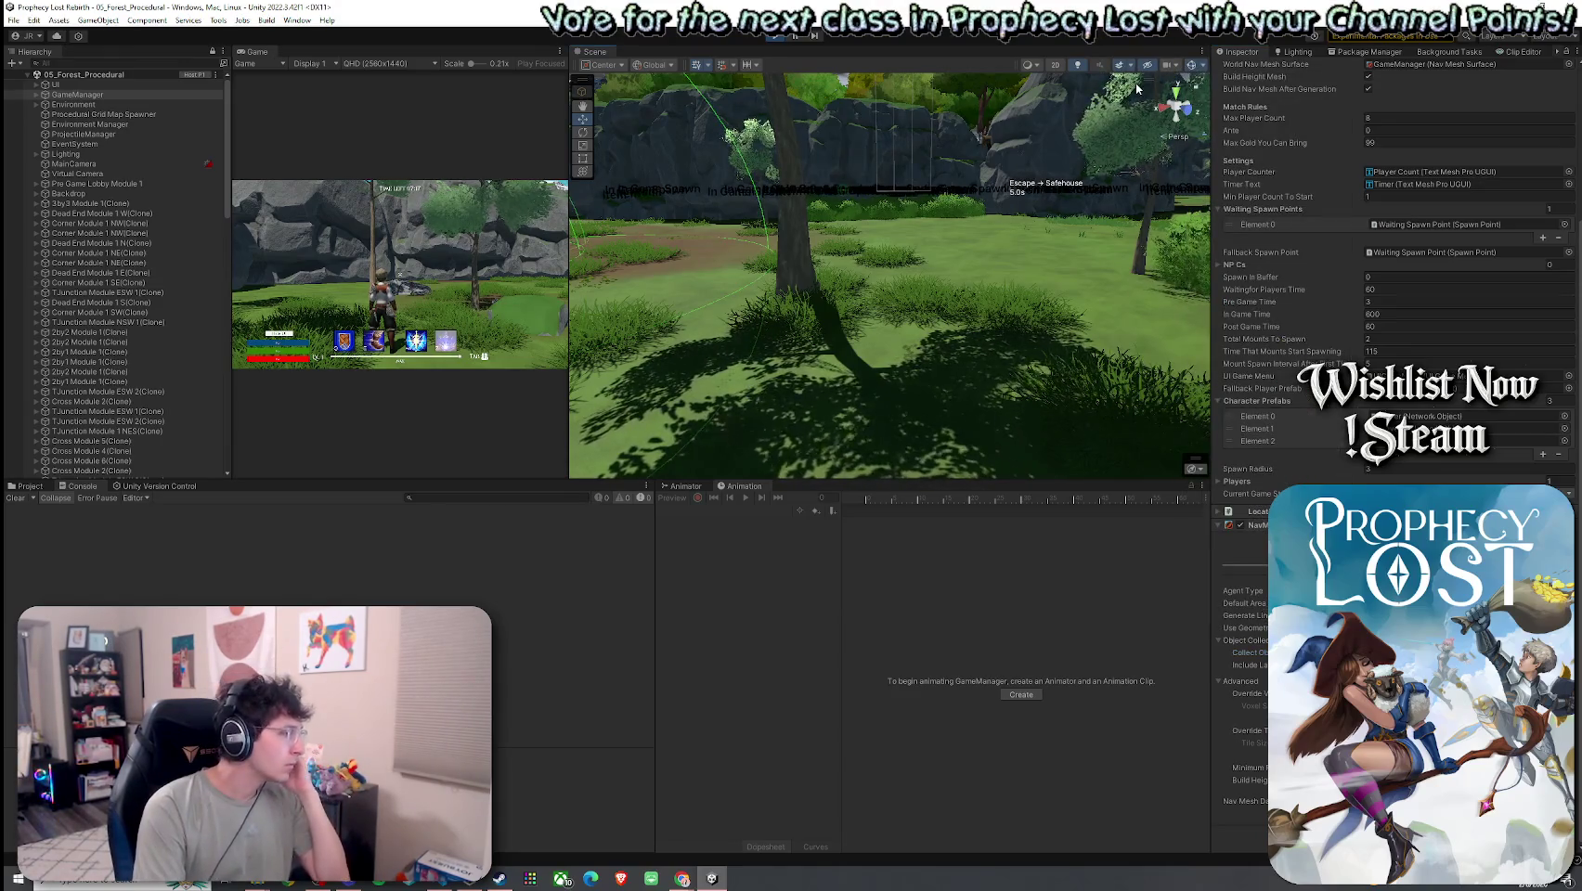
{"action": "left_click", "coordinate": [188, 20]}
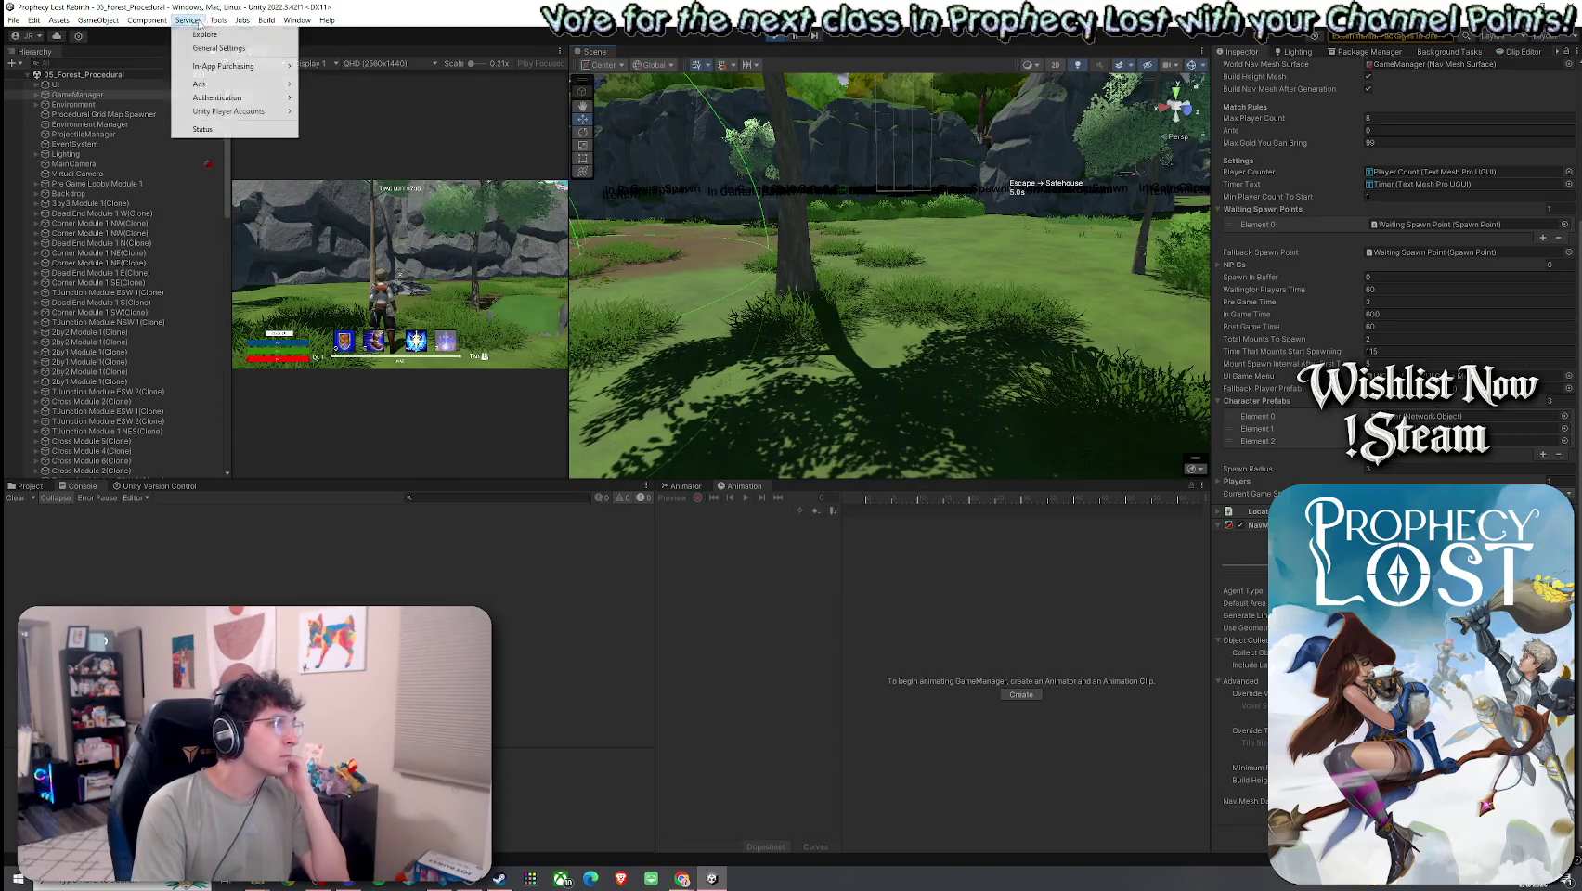
{"action": "left_click", "coordinate": [155, 21]}
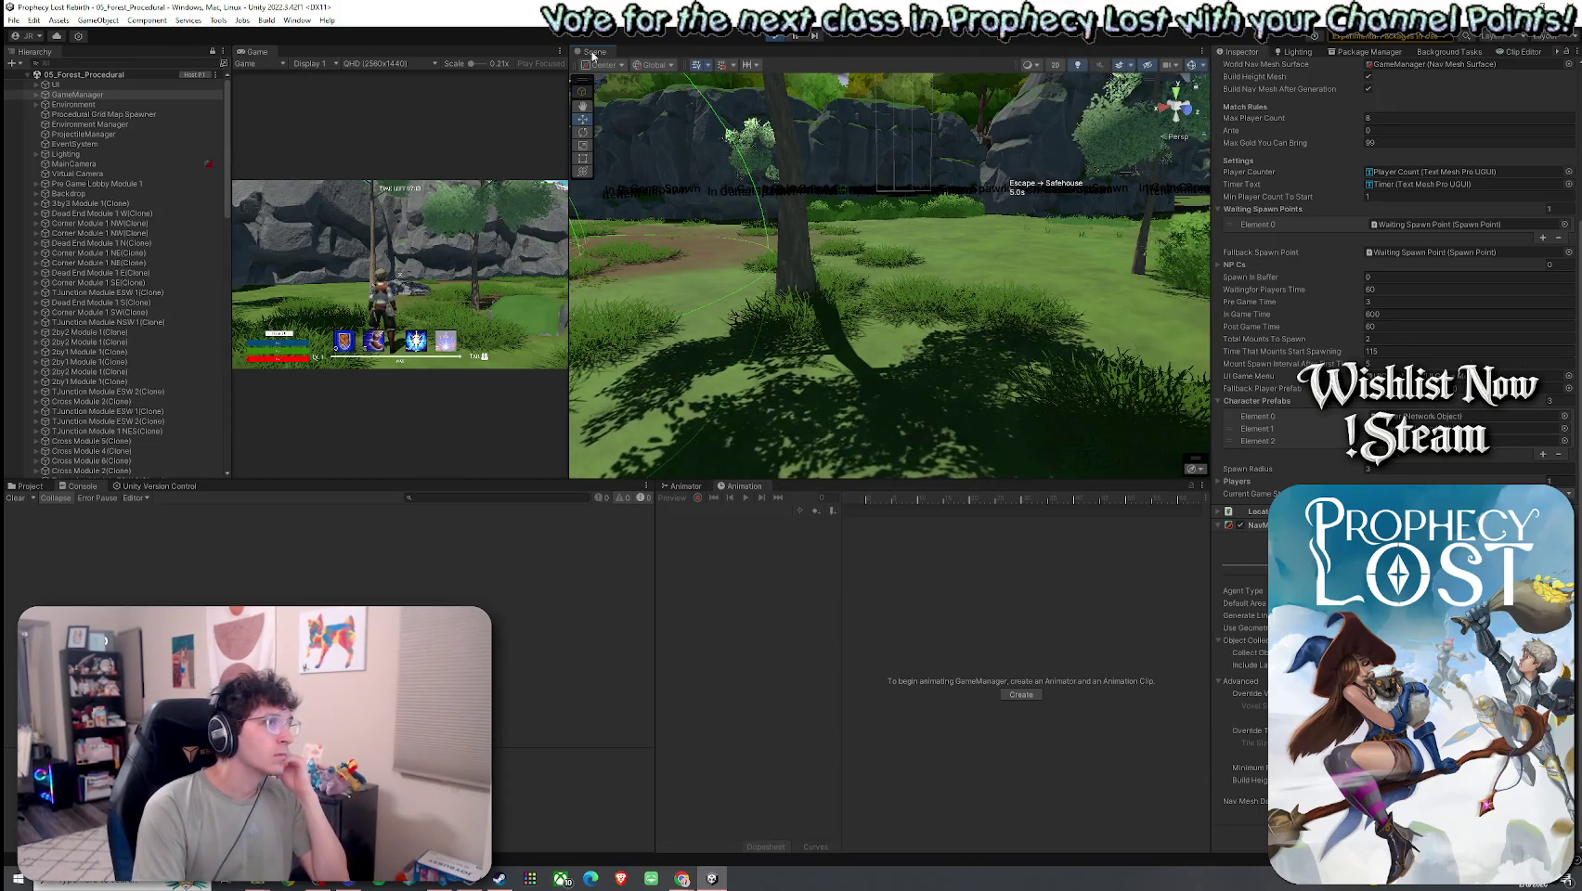
- Maximize the Scene view, face the spawn markers, and browse the Shading, Effects, Camera and Gizmos menus
{"action": "double_click", "coordinate": [594, 52]}
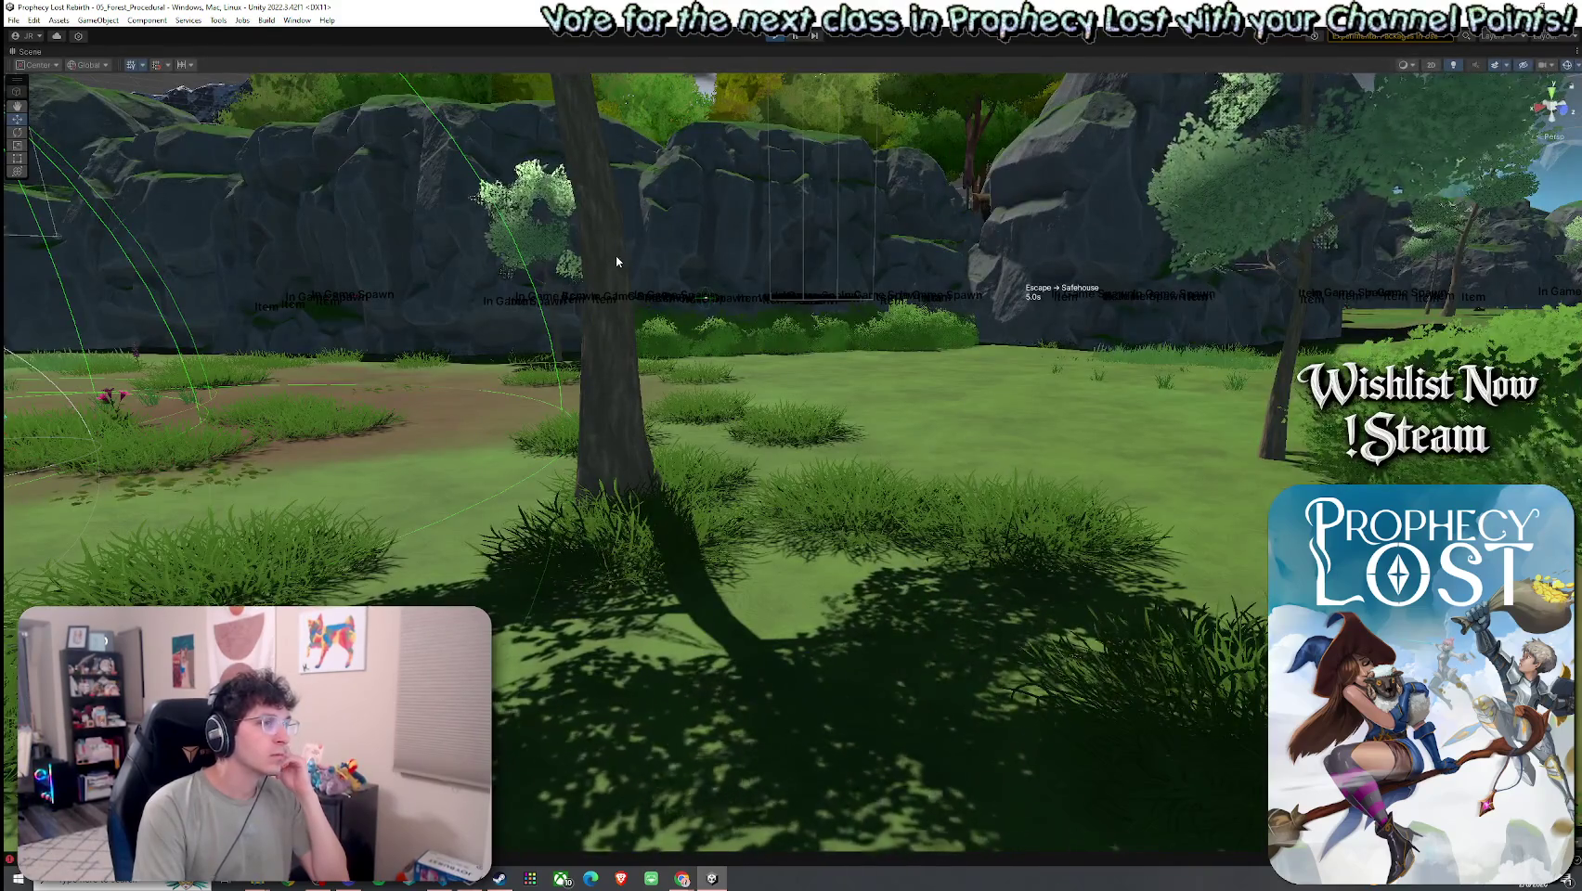
{"action": "left_click_drag", "start_coordinate": [615, 256], "coordinate": [891, 223]}
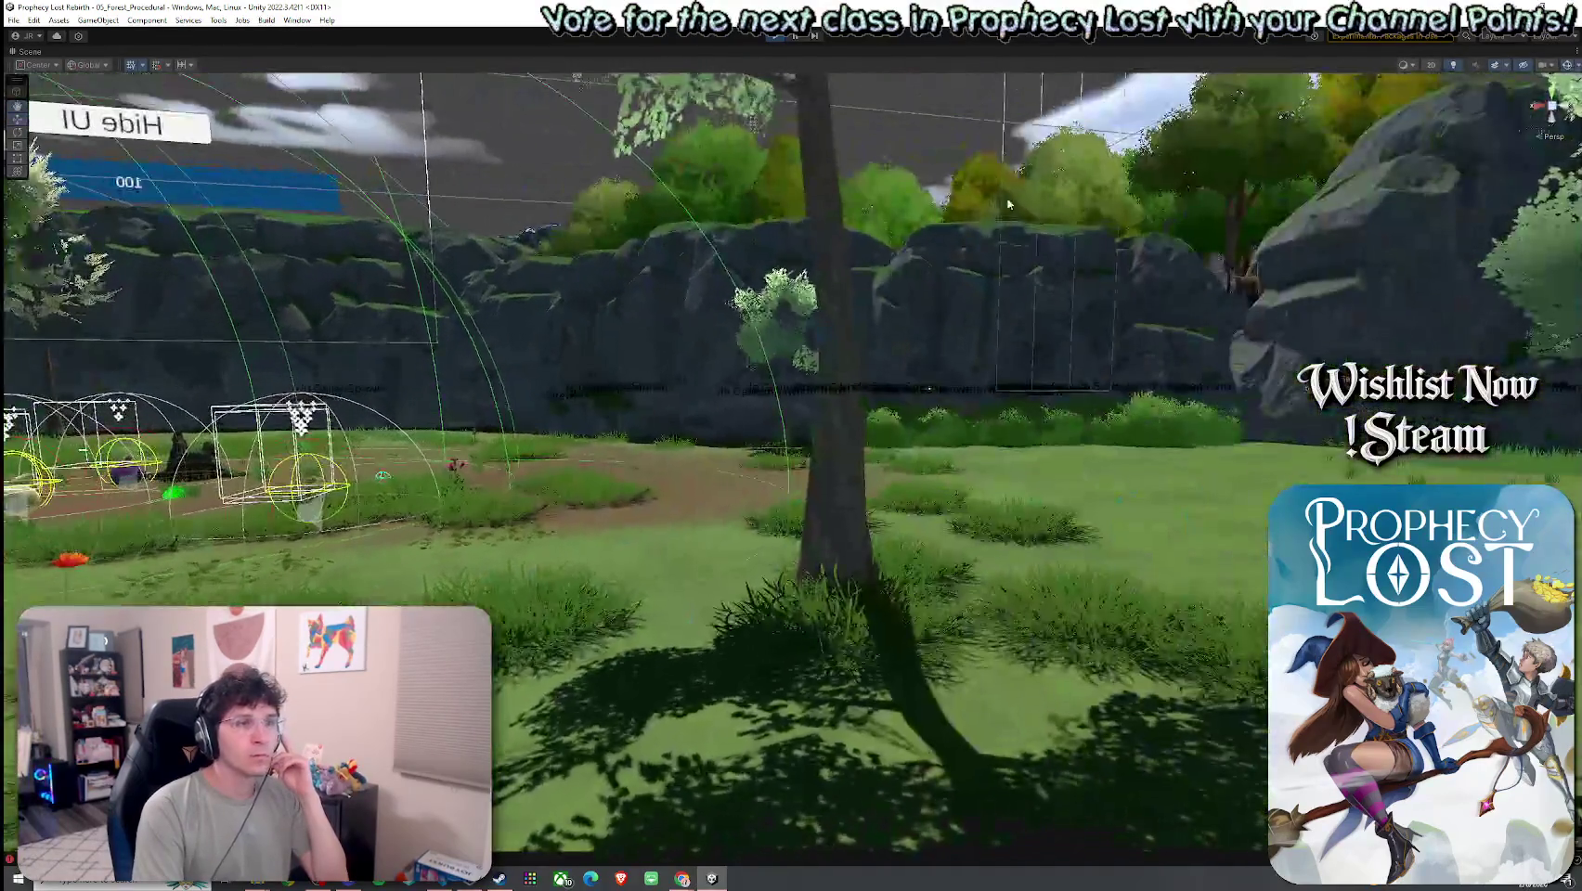
{"action": "left_click", "coordinate": [1414, 66]}
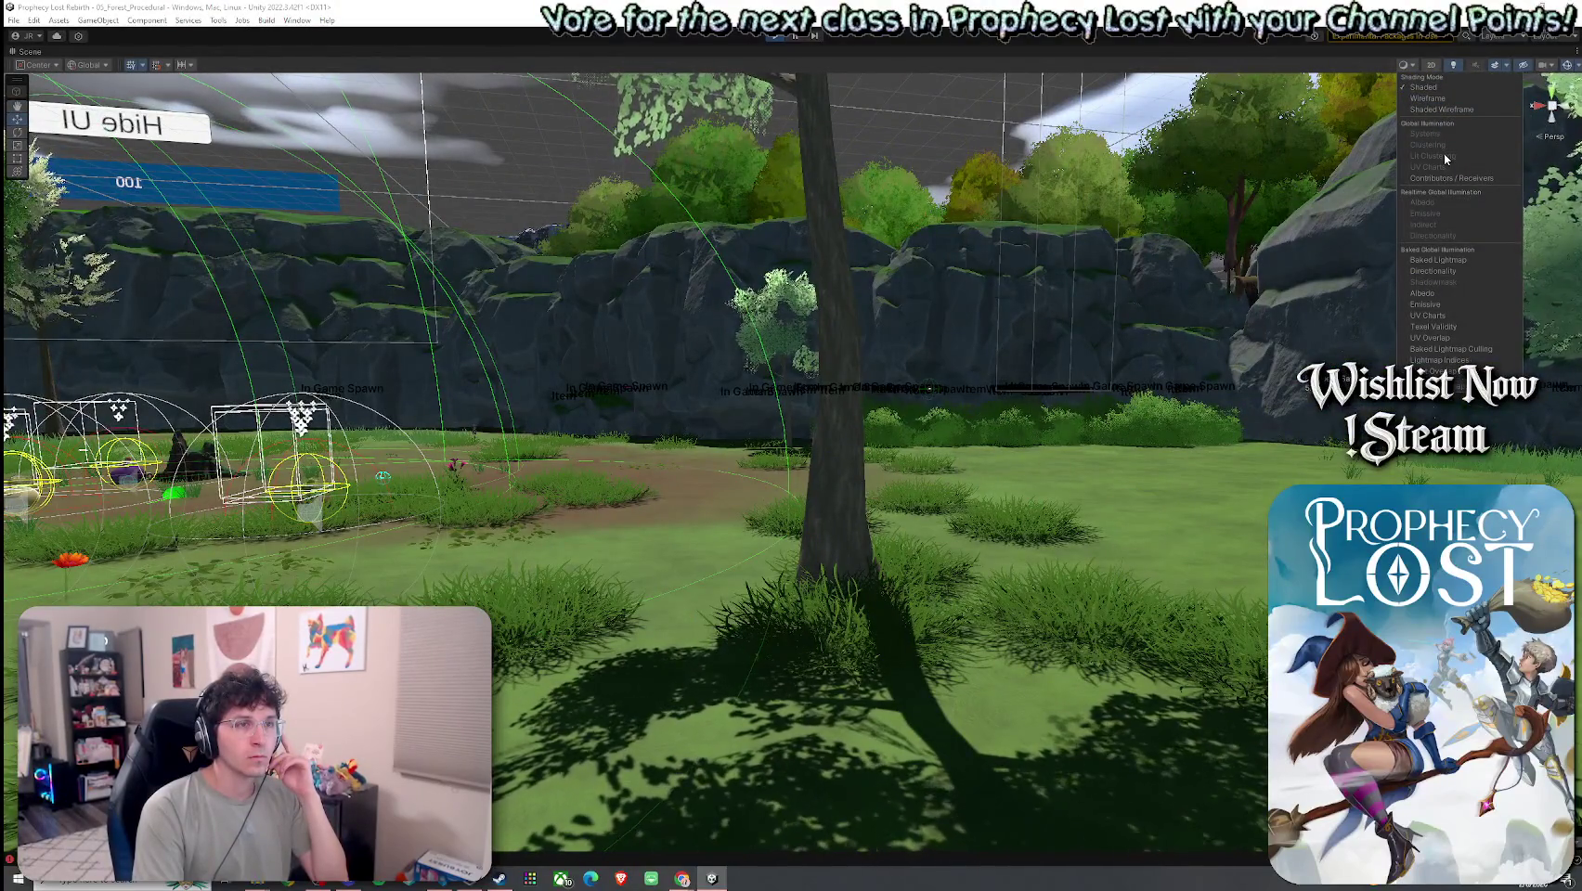
{"action": "left_click", "coordinate": [1504, 66]}
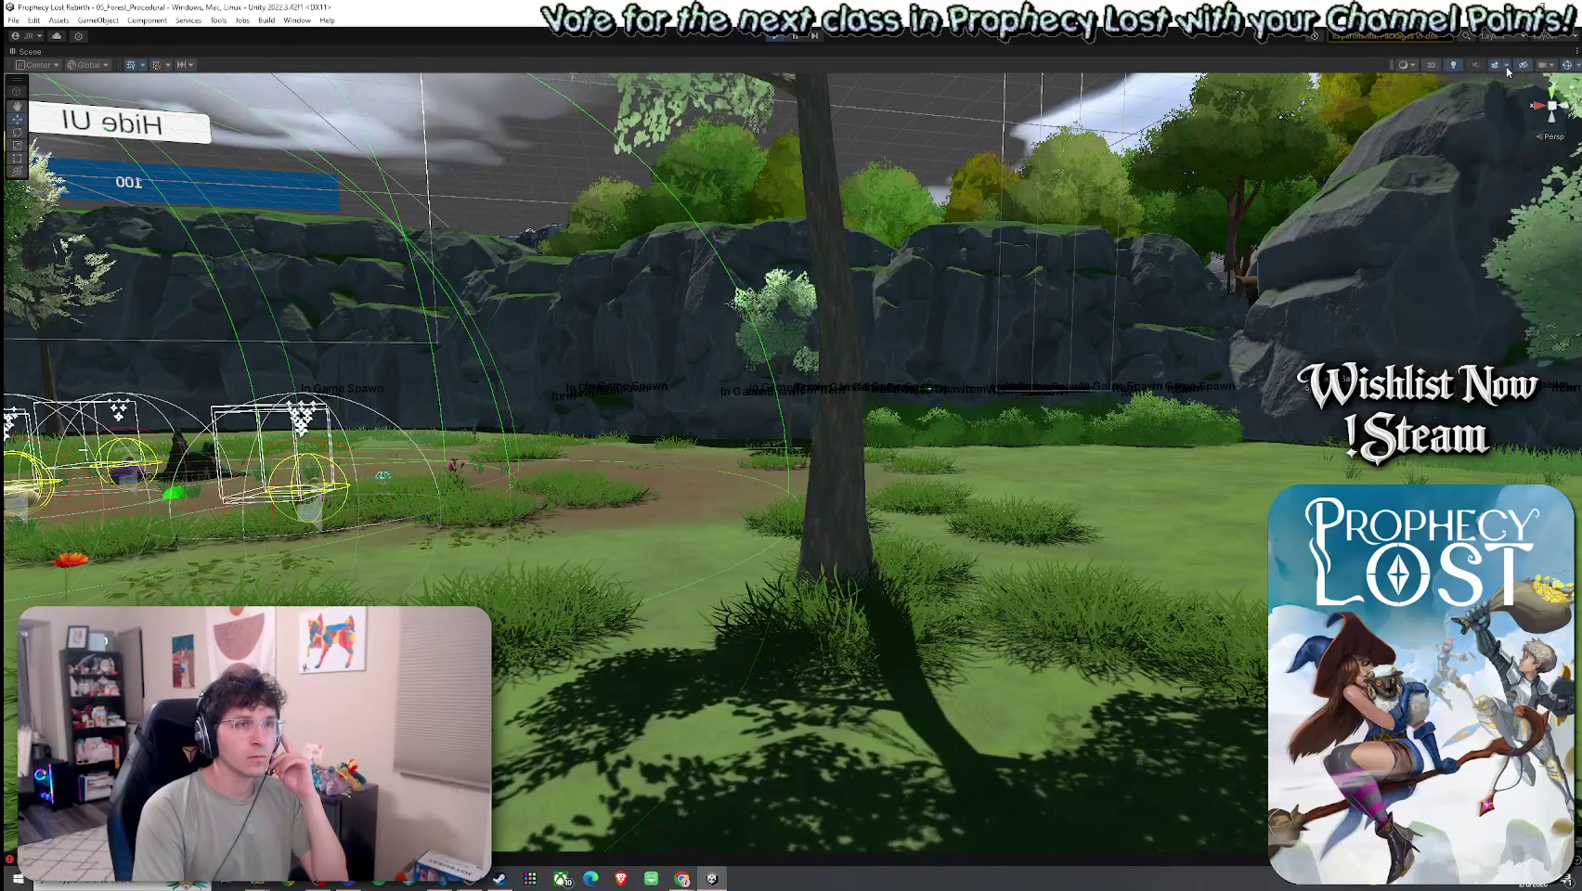
{"action": "left_click", "coordinate": [1554, 67]}
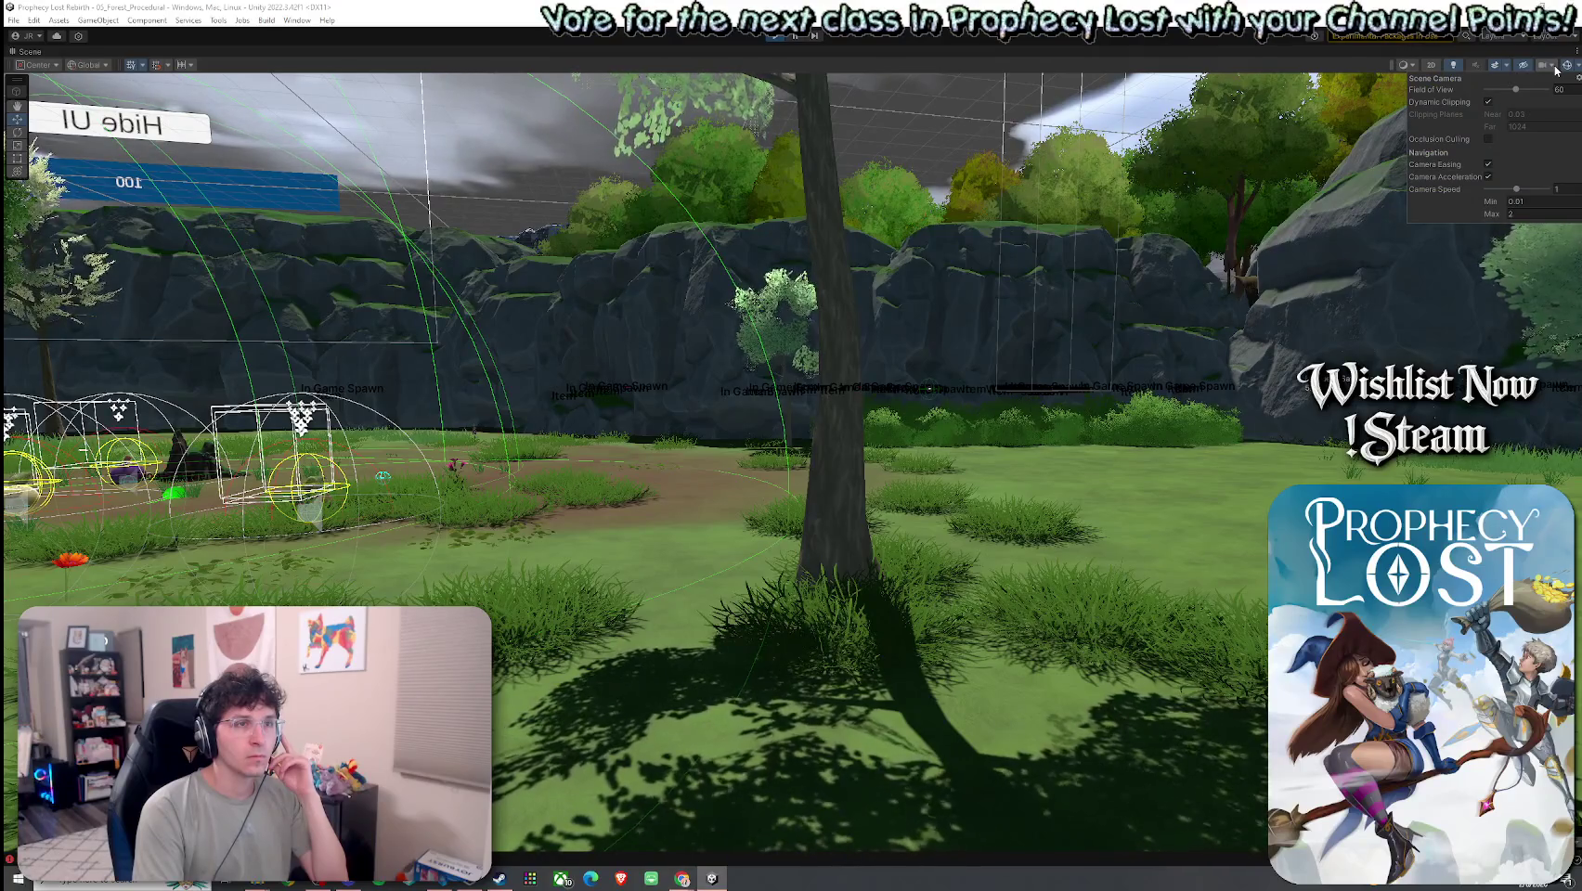
{"action": "left_click", "coordinate": [1577, 66]}
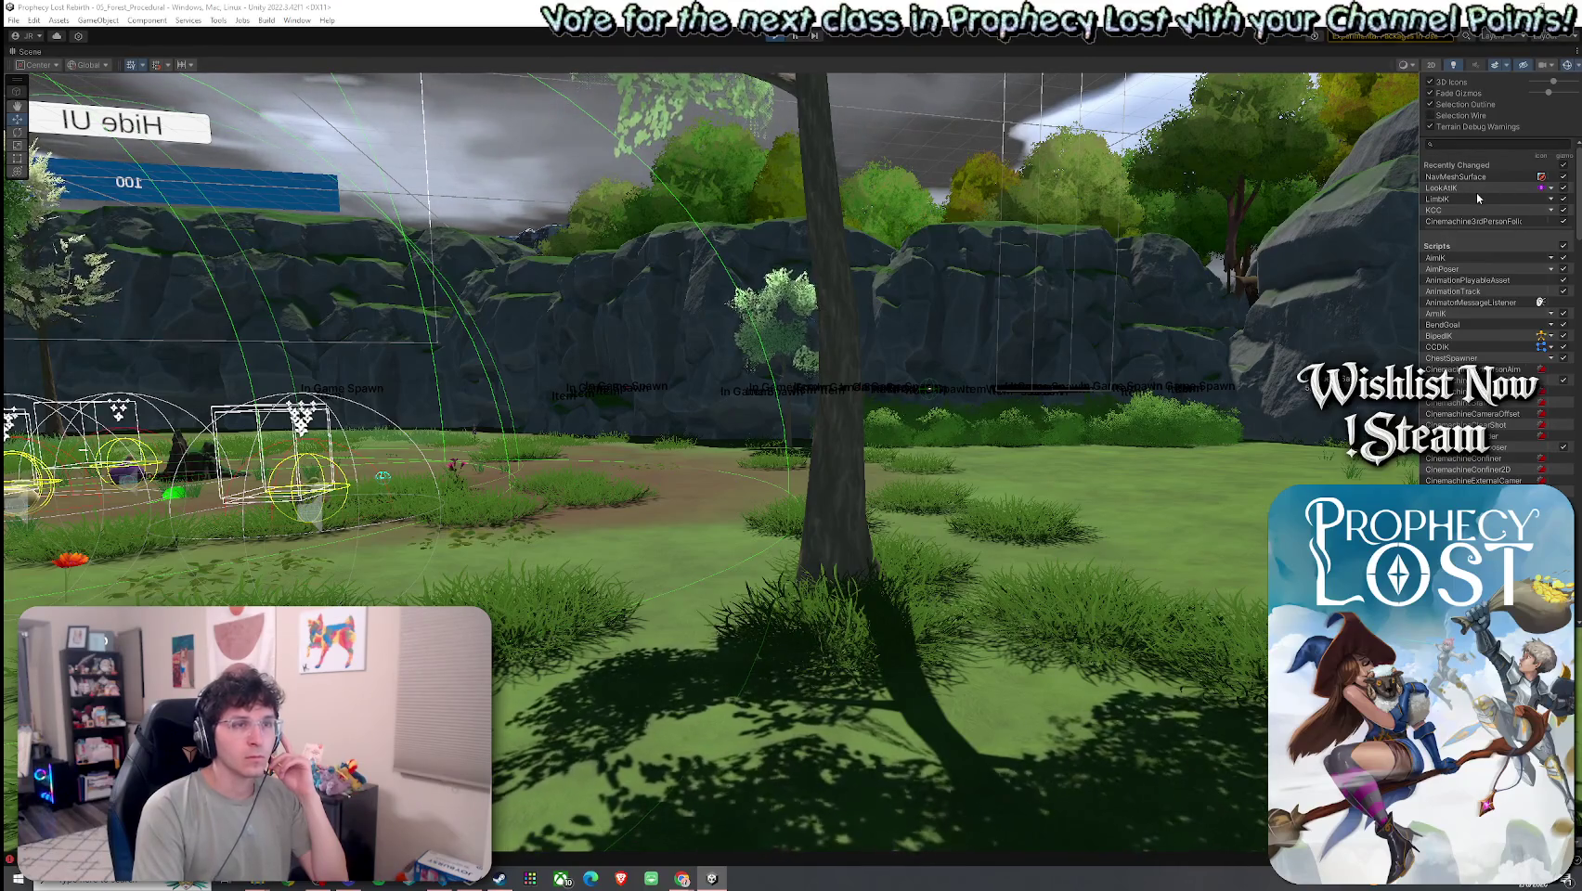
- Scroll through the Gizmos visibility list, then restore the Scene view to the normal editor layout
{"action": "scroll", "coordinate": [1485, 226], "scroll_direction": "down", "scroll_amount": 10}
{"action": "scroll", "coordinate": [1476, 256], "scroll_direction": "down", "scroll_amount": 15}
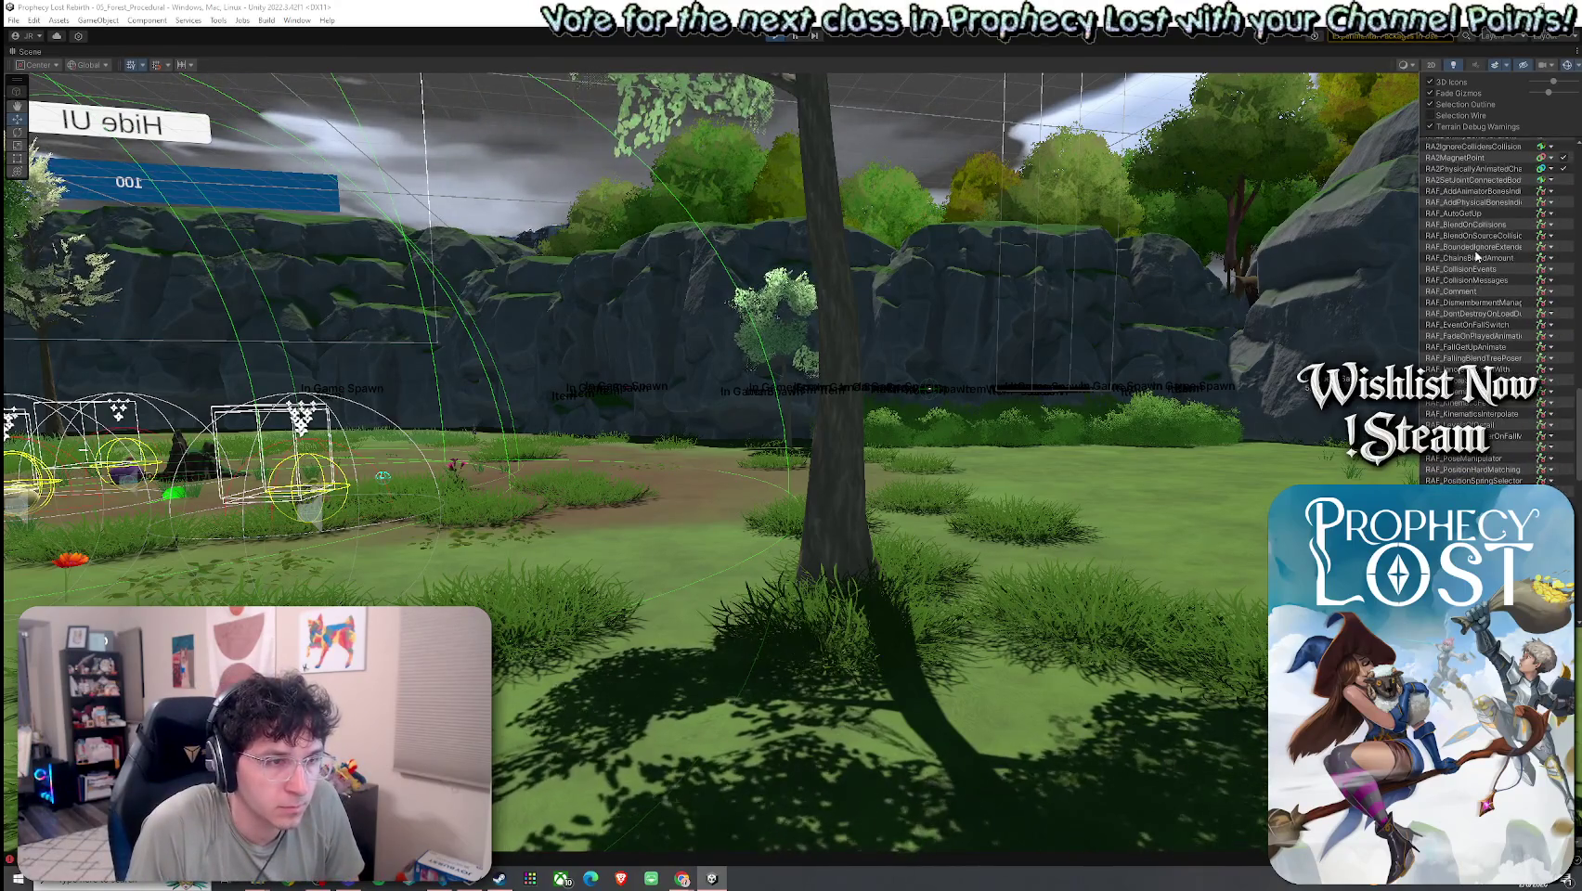
{"action": "scroll", "coordinate": [1476, 256], "scroll_direction": "down", "scroll_amount": 15}
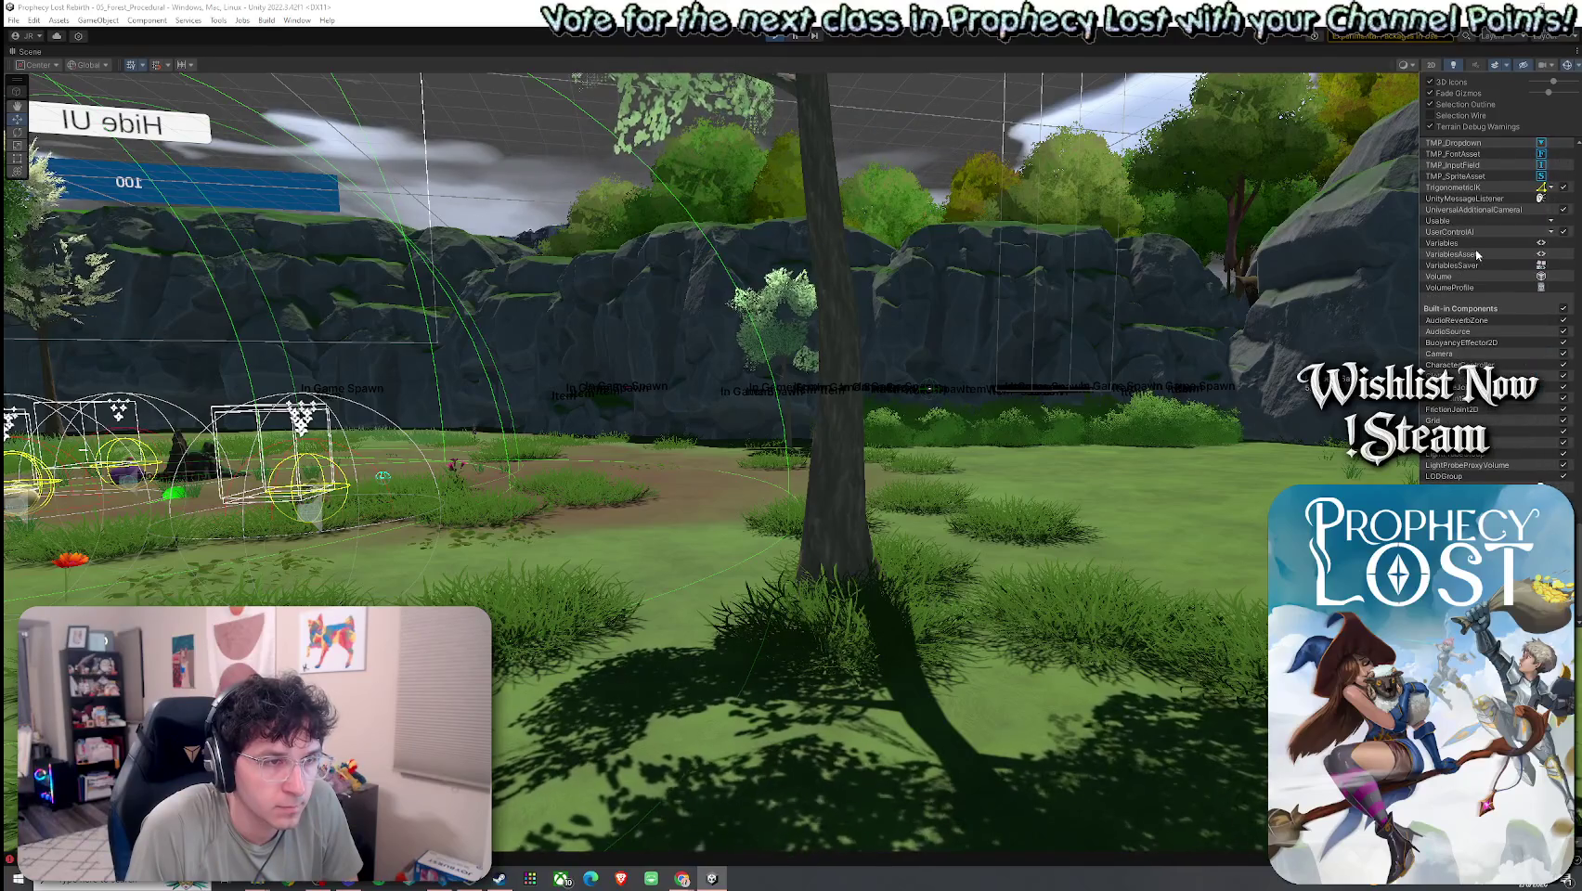
{"action": "scroll", "coordinate": [1476, 254], "scroll_direction": "down", "scroll_amount": 1}
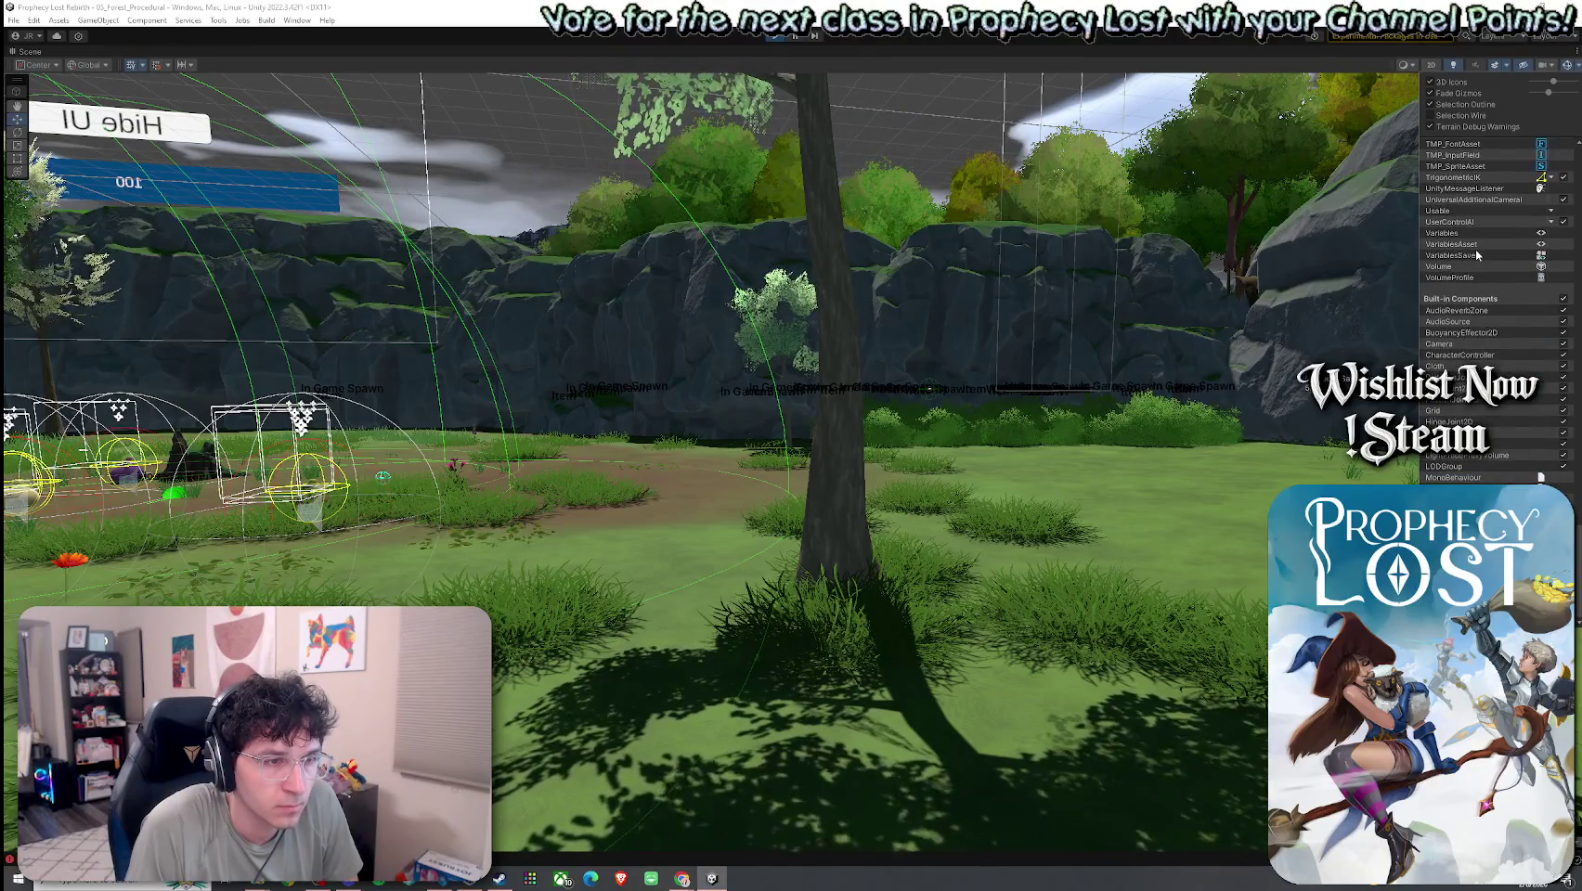
{"action": "scroll", "coordinate": [1465, 343], "scroll_direction": "up", "scroll_amount": 10}
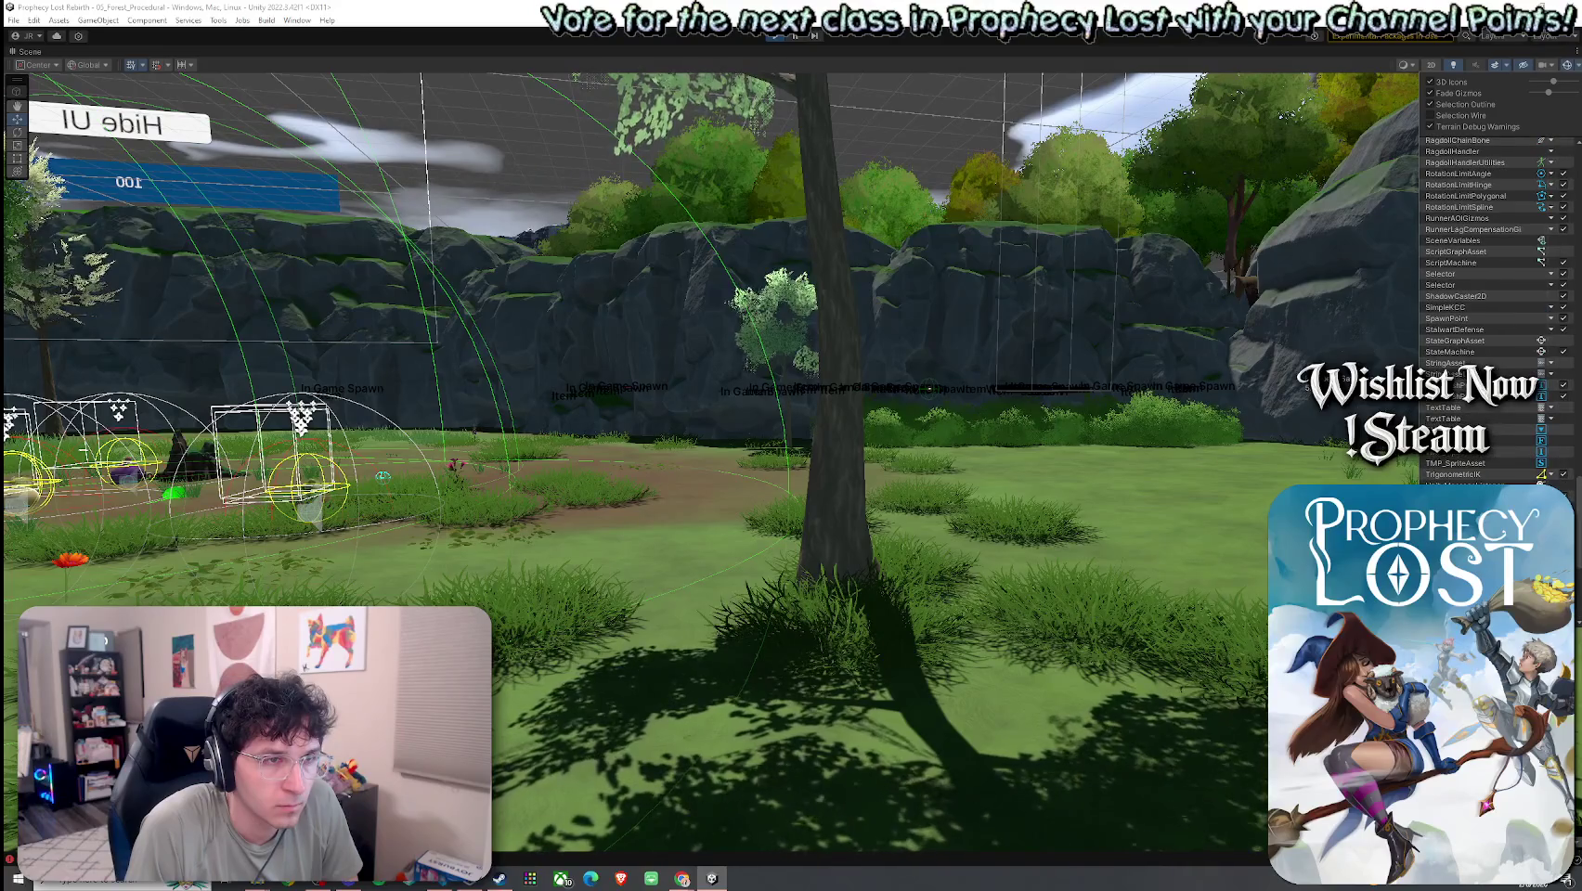
{"action": "scroll", "coordinate": [1486, 306], "scroll_direction": "up", "scroll_amount": 10}
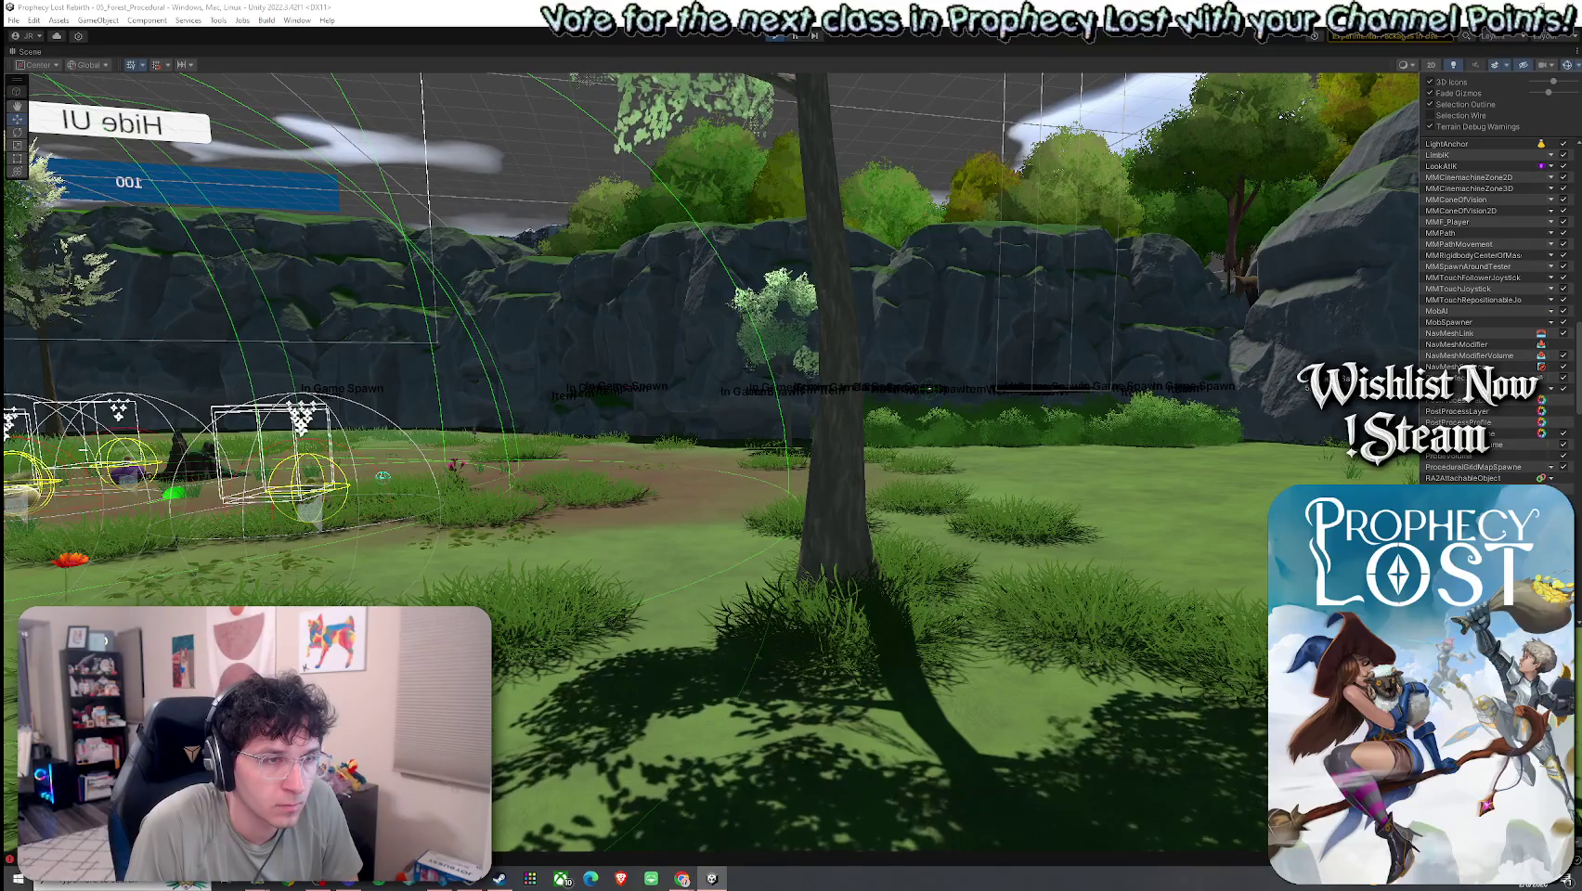
{"action": "scroll", "coordinate": [1486, 306], "scroll_direction": "up", "scroll_amount": 5}
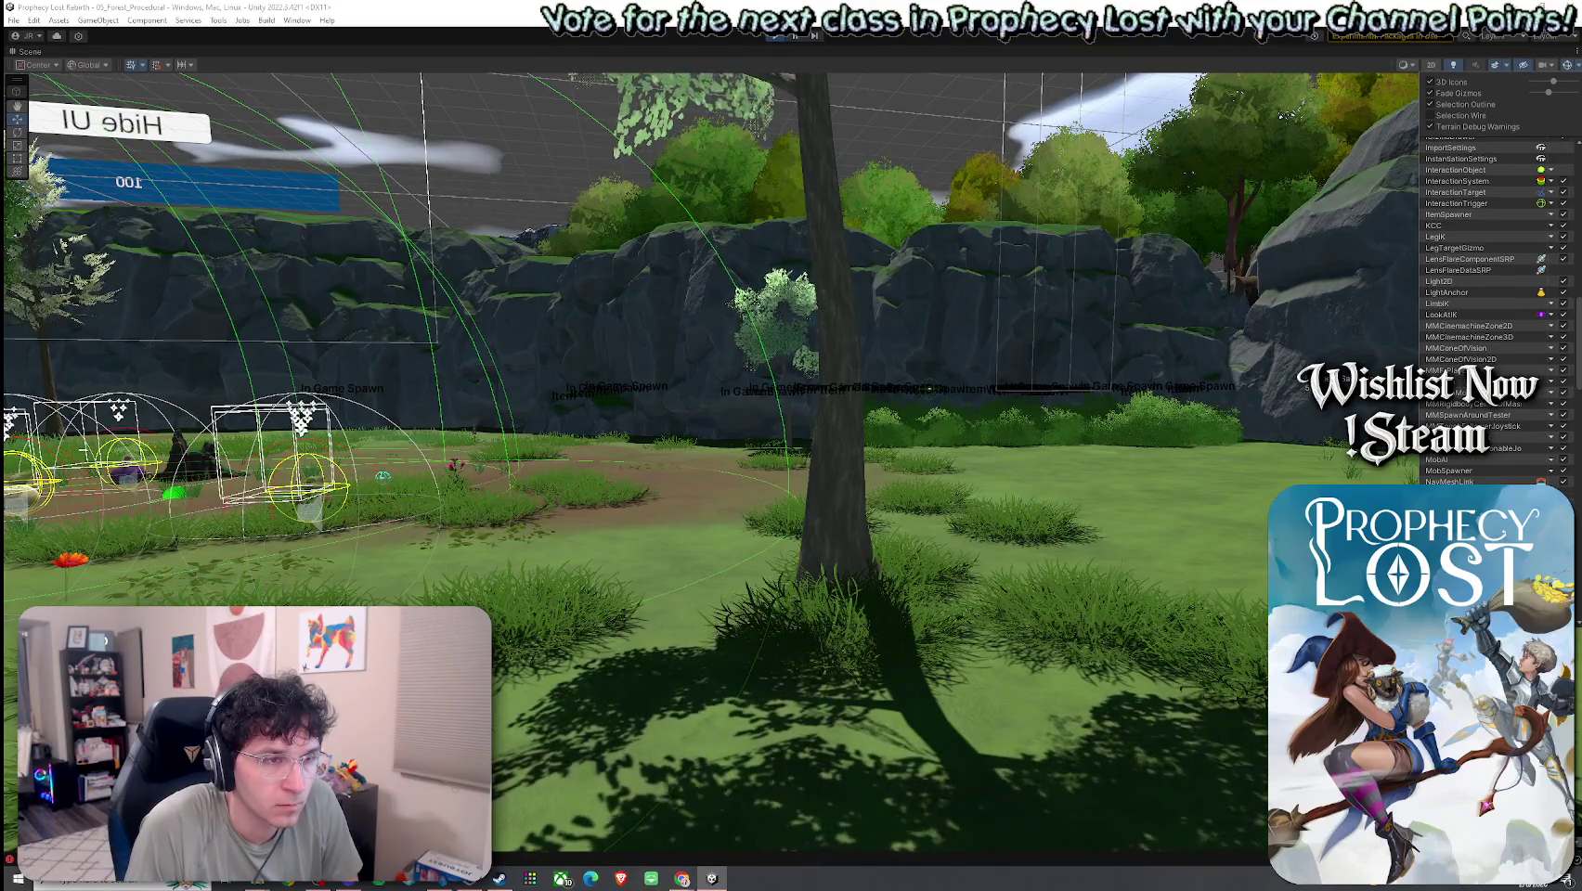
{"action": "scroll", "coordinate": [1486, 307], "scroll_direction": "up", "scroll_amount": 6}
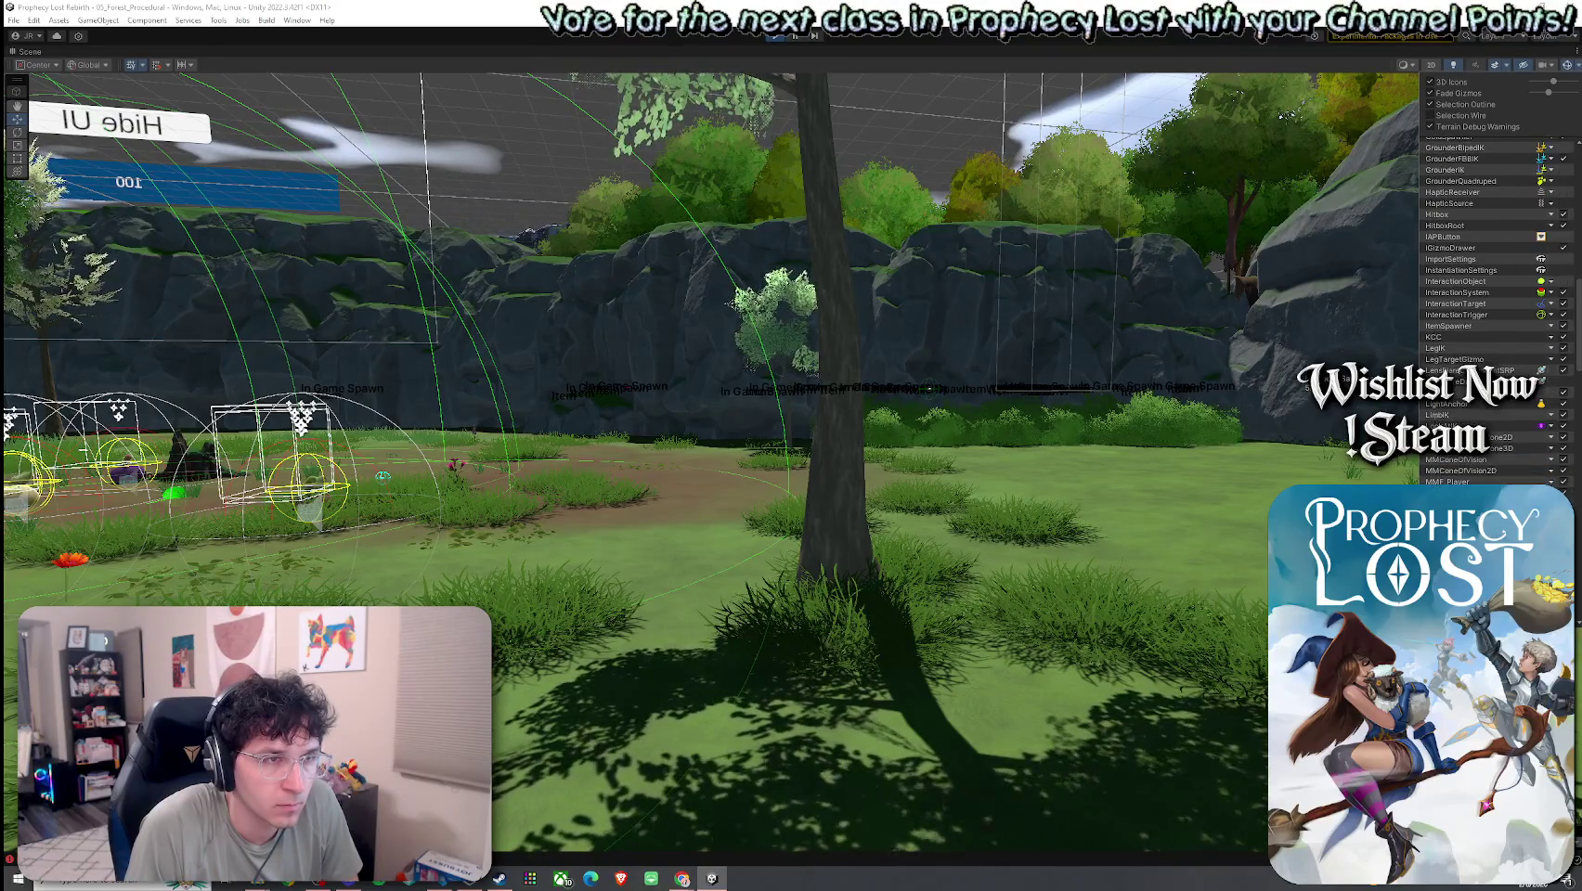
{"action": "scroll", "coordinate": [1450, 376], "scroll_direction": "up", "scroll_amount": 6}
{"action": "scroll", "coordinate": [1469, 356], "scroll_direction": "up", "scroll_amount": 3}
{"action": "scroll", "coordinate": [1467, 344], "scroll_direction": "up", "scroll_amount": 6}
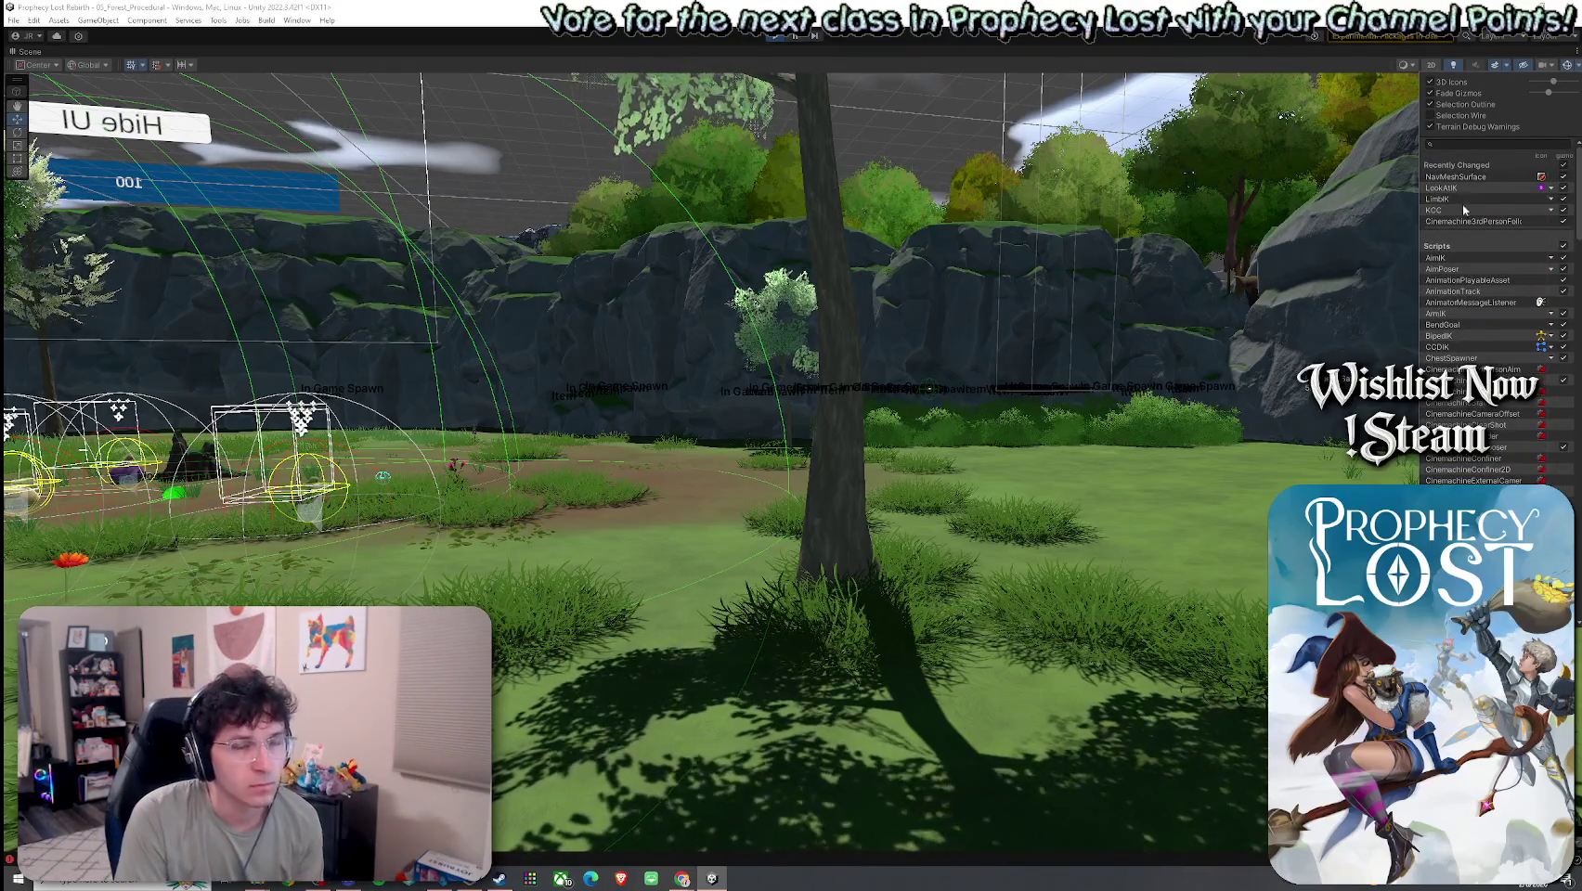
{"action": "double_click", "coordinate": [34, 55]}
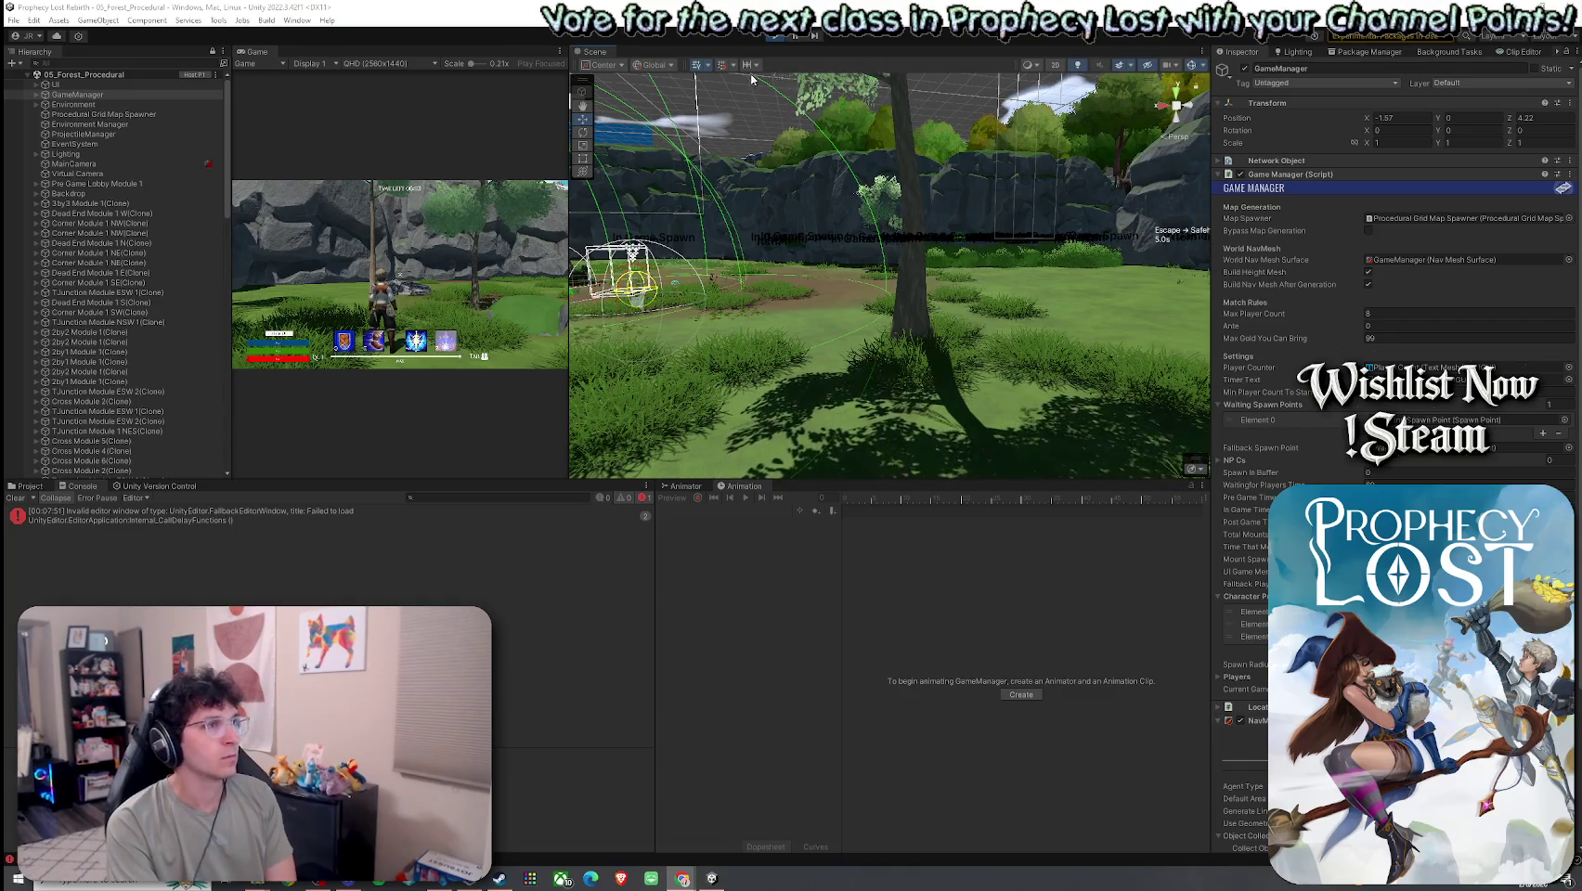
- Exit Play mode and clear the Console log
{"action": "left_click", "coordinate": [775, 36]}
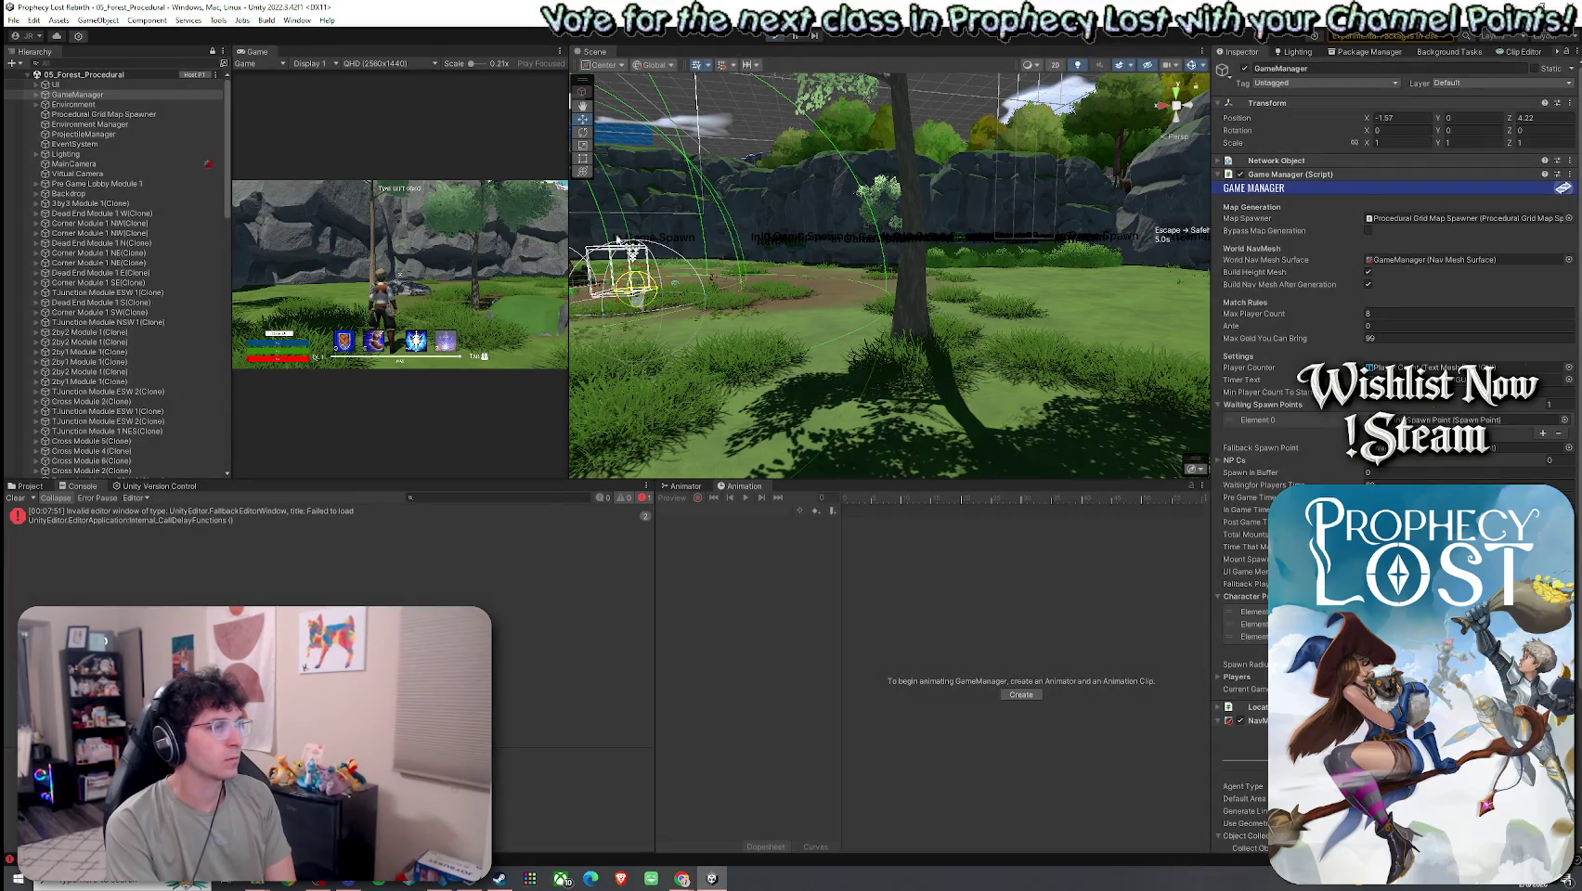
{"action": "left_click", "coordinate": [16, 498]}
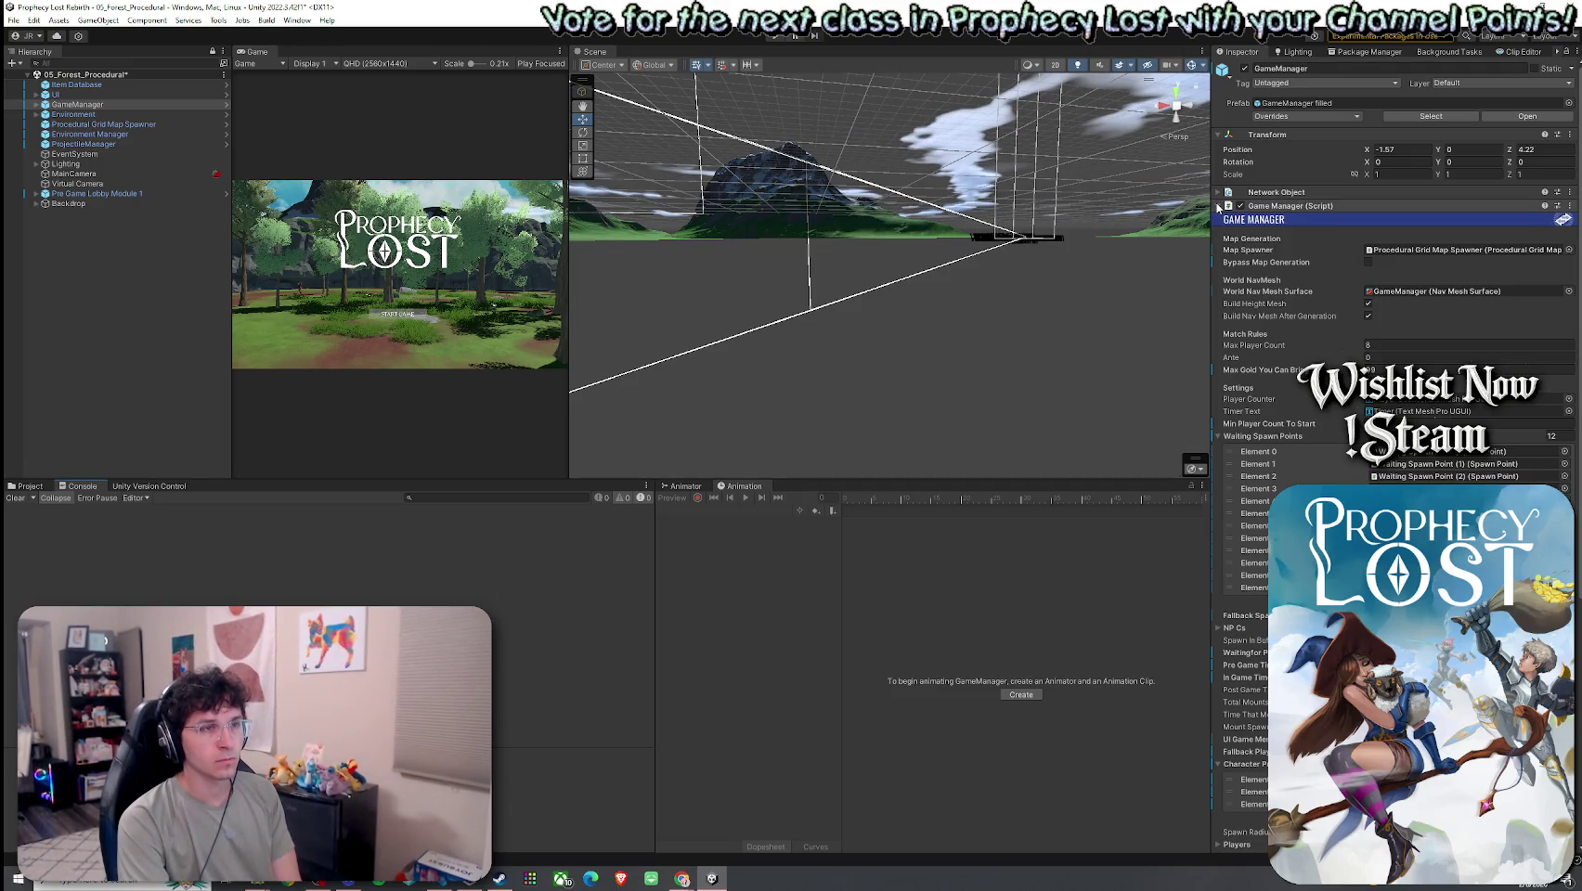
- Collapse GameManager's Game Manager (Script) and NavMeshSurface components, then bring up the Add Component list
{"action": "left_click", "coordinate": [1218, 206]}
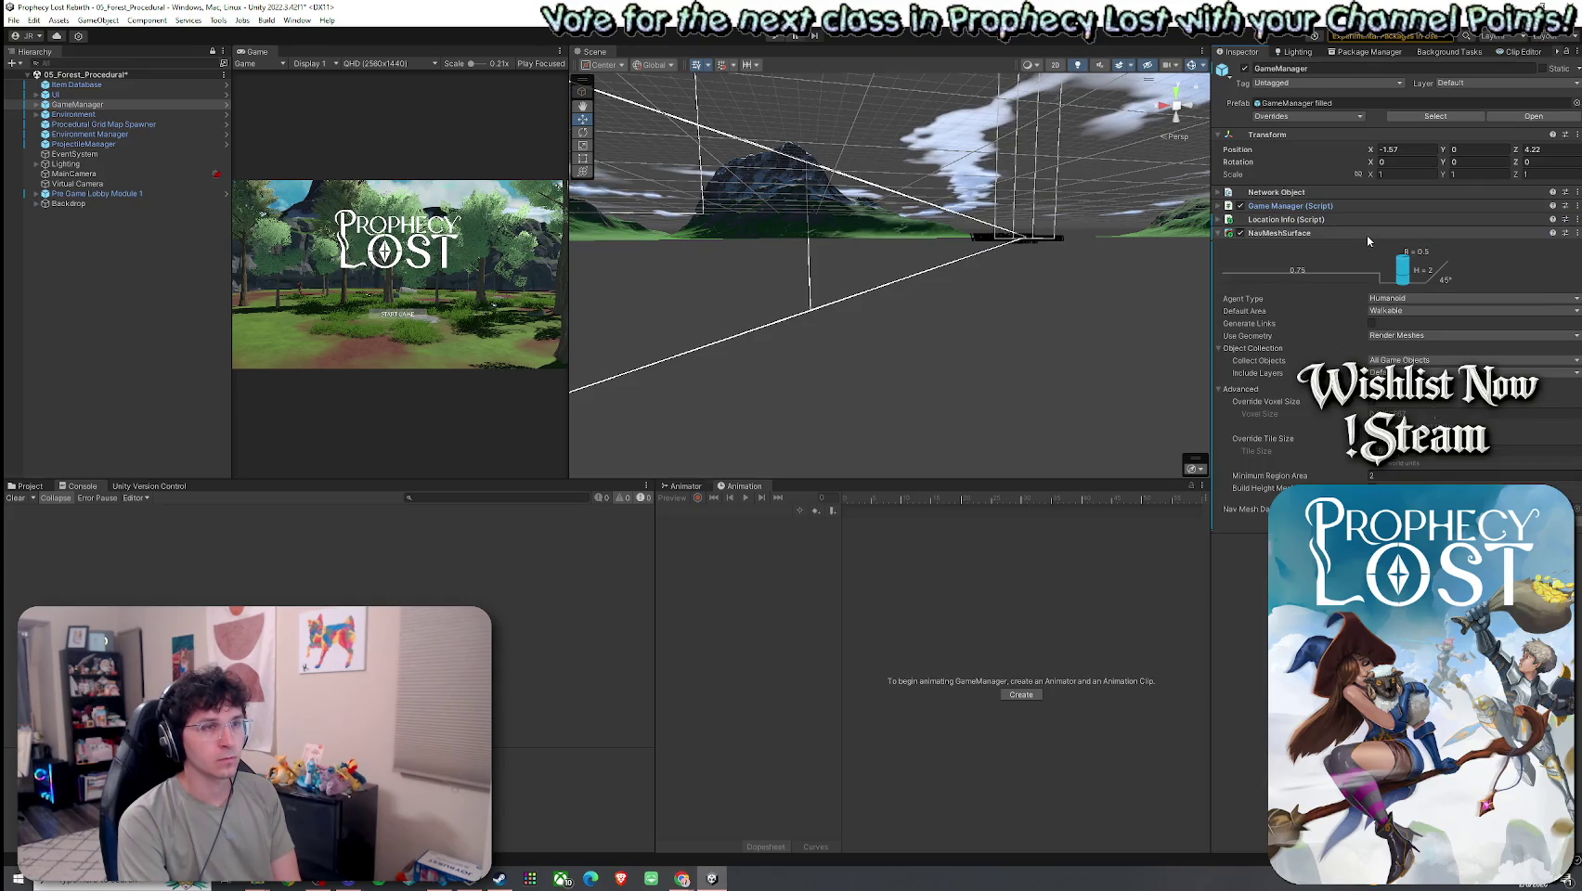
{"action": "left_click", "coordinate": [1217, 234]}
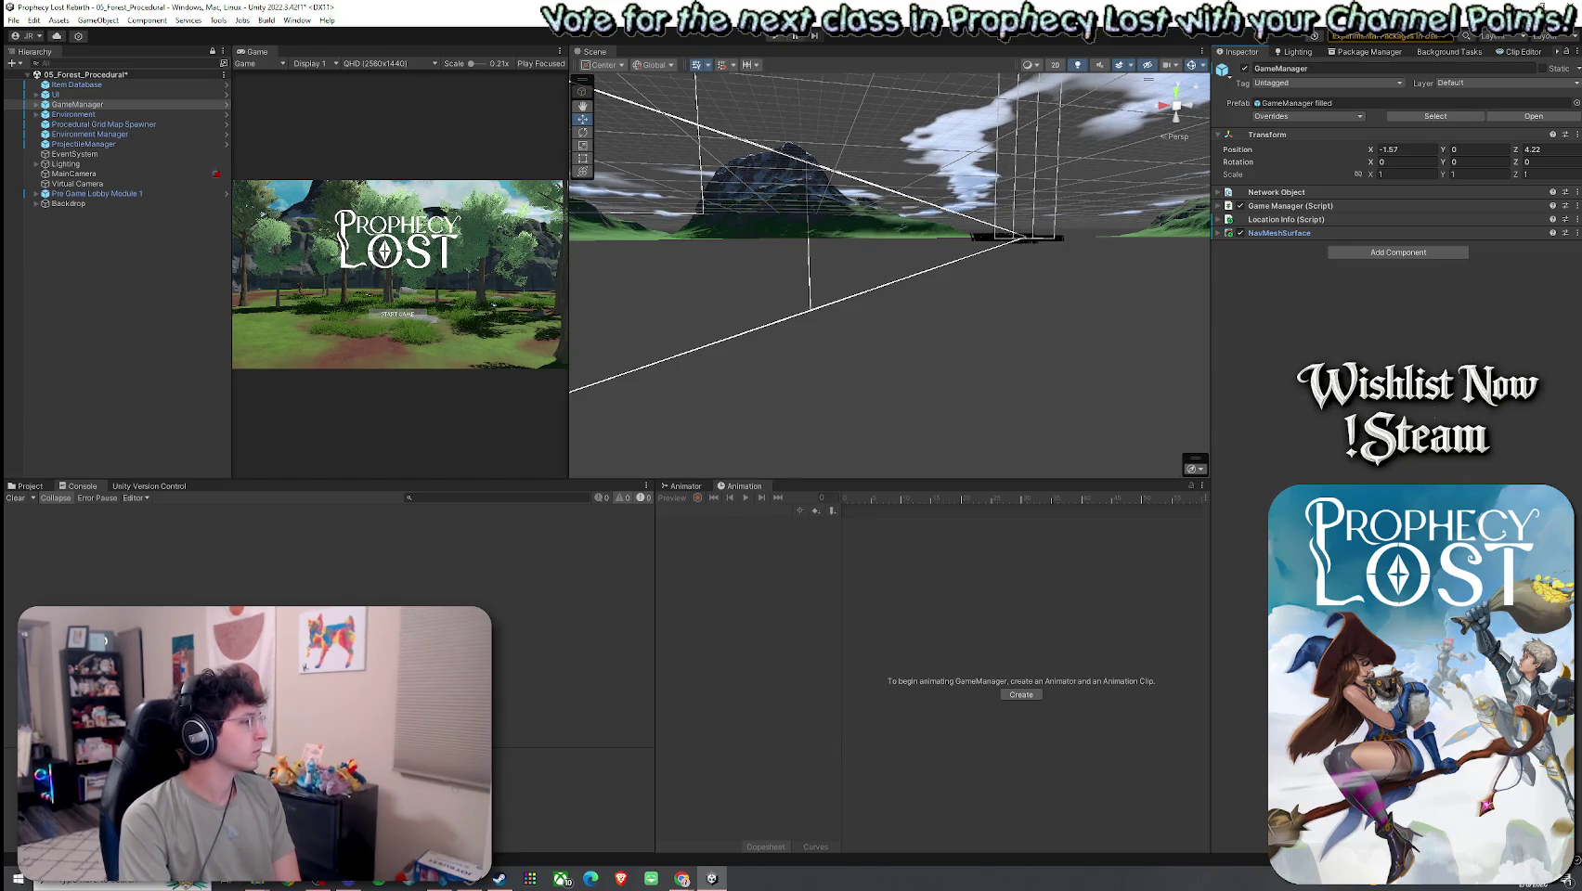
{"action": "key", "text": "alt+Tab"}
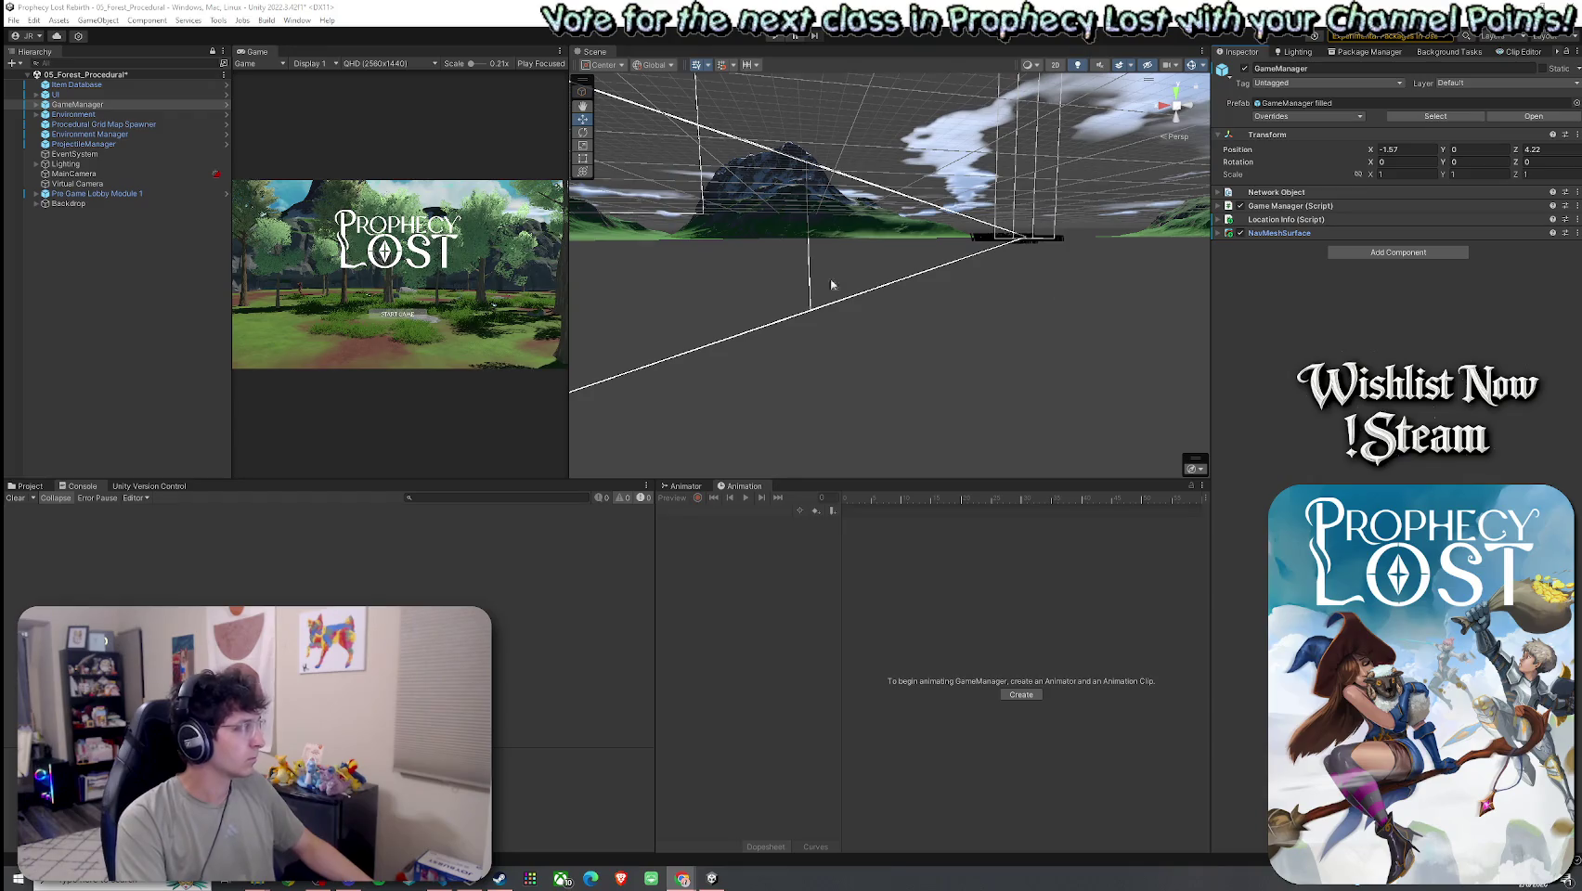
{"action": "left_click", "coordinate": [1398, 251]}
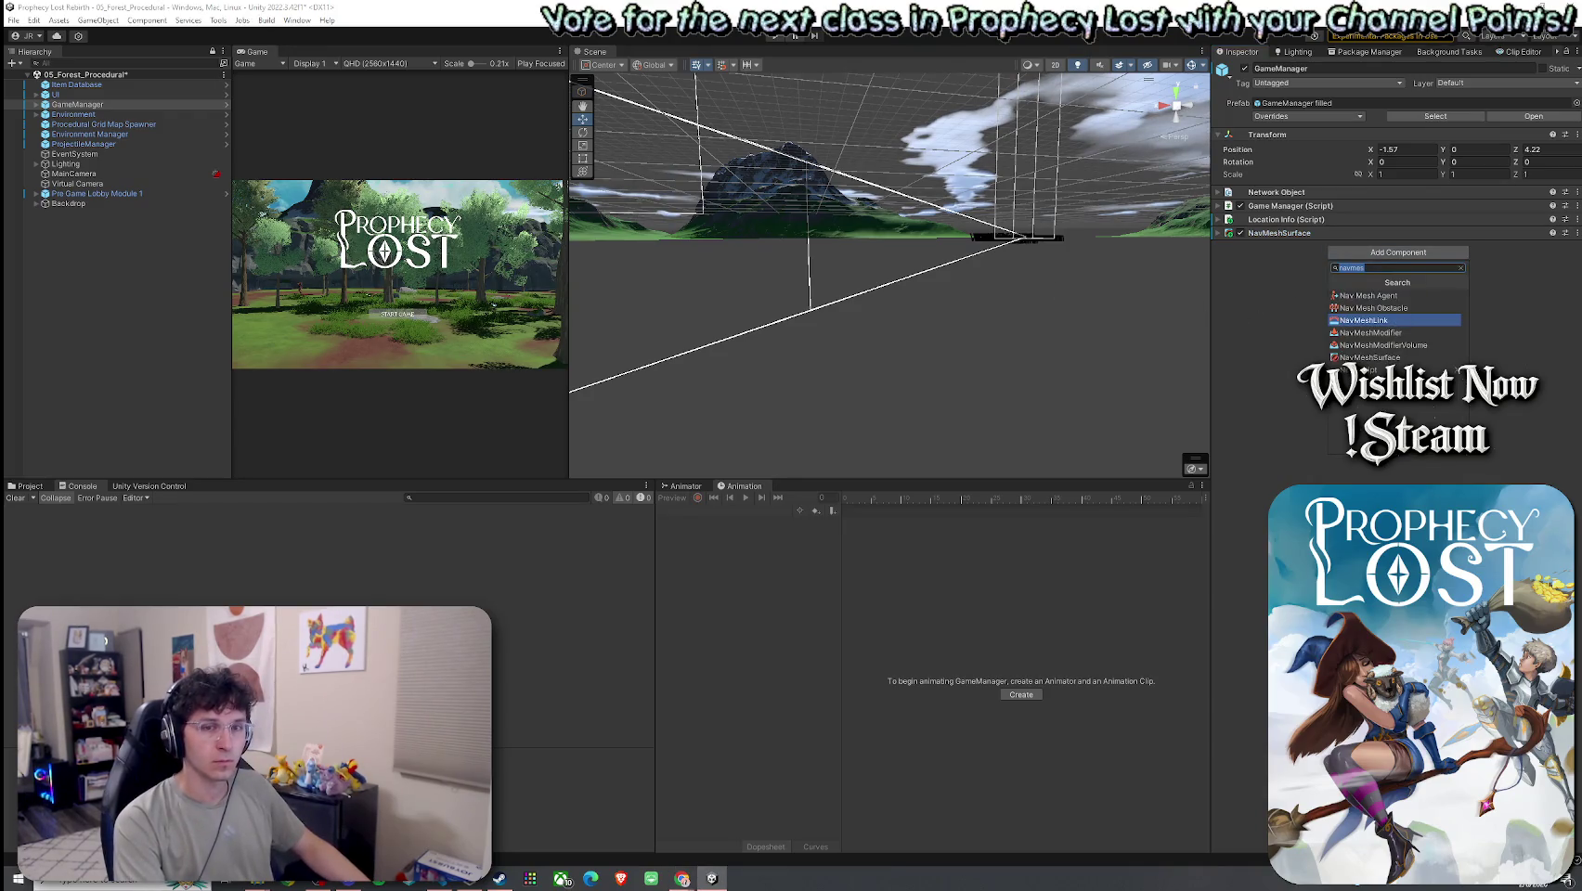
- Add a new script component named NavMeshTriangulationDebug to GameManager
{"action": "left_click", "coordinate": [1392, 368]}
{"action": "key", "text": "ctrl+v"}
{"action": "key", "text": "BackSpace"}
{"action": "key", "text": "Return"}
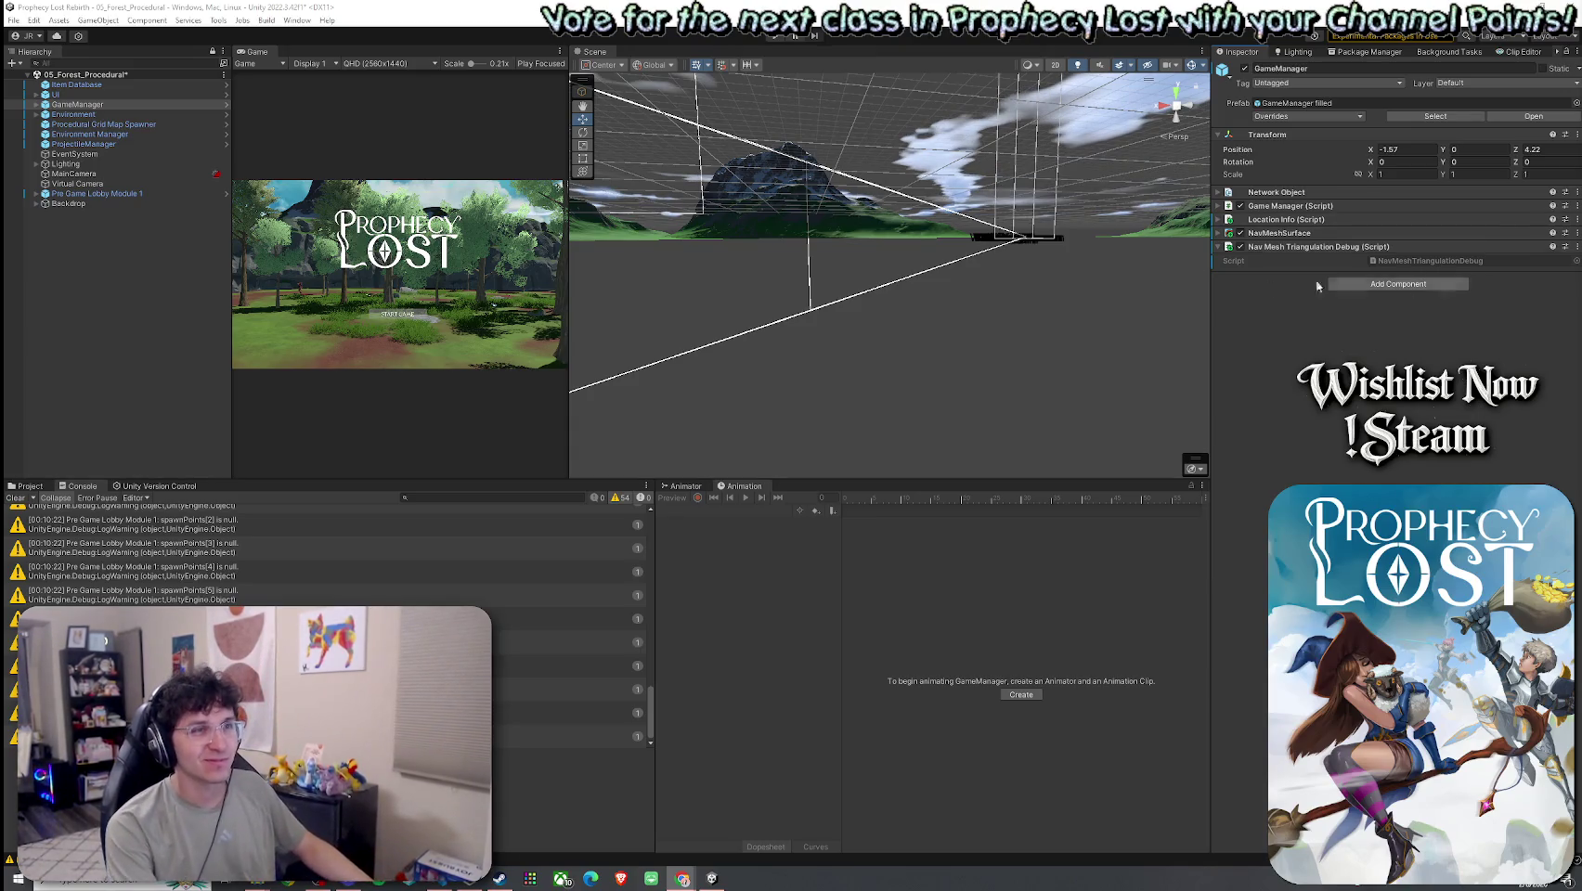
- Clear the Console and save the scene with File > Save
{"action": "left_click", "coordinate": [22, 501]}
{"action": "left_click", "coordinate": [20, 20]}
{"action": "left_click", "coordinate": [37, 79]}
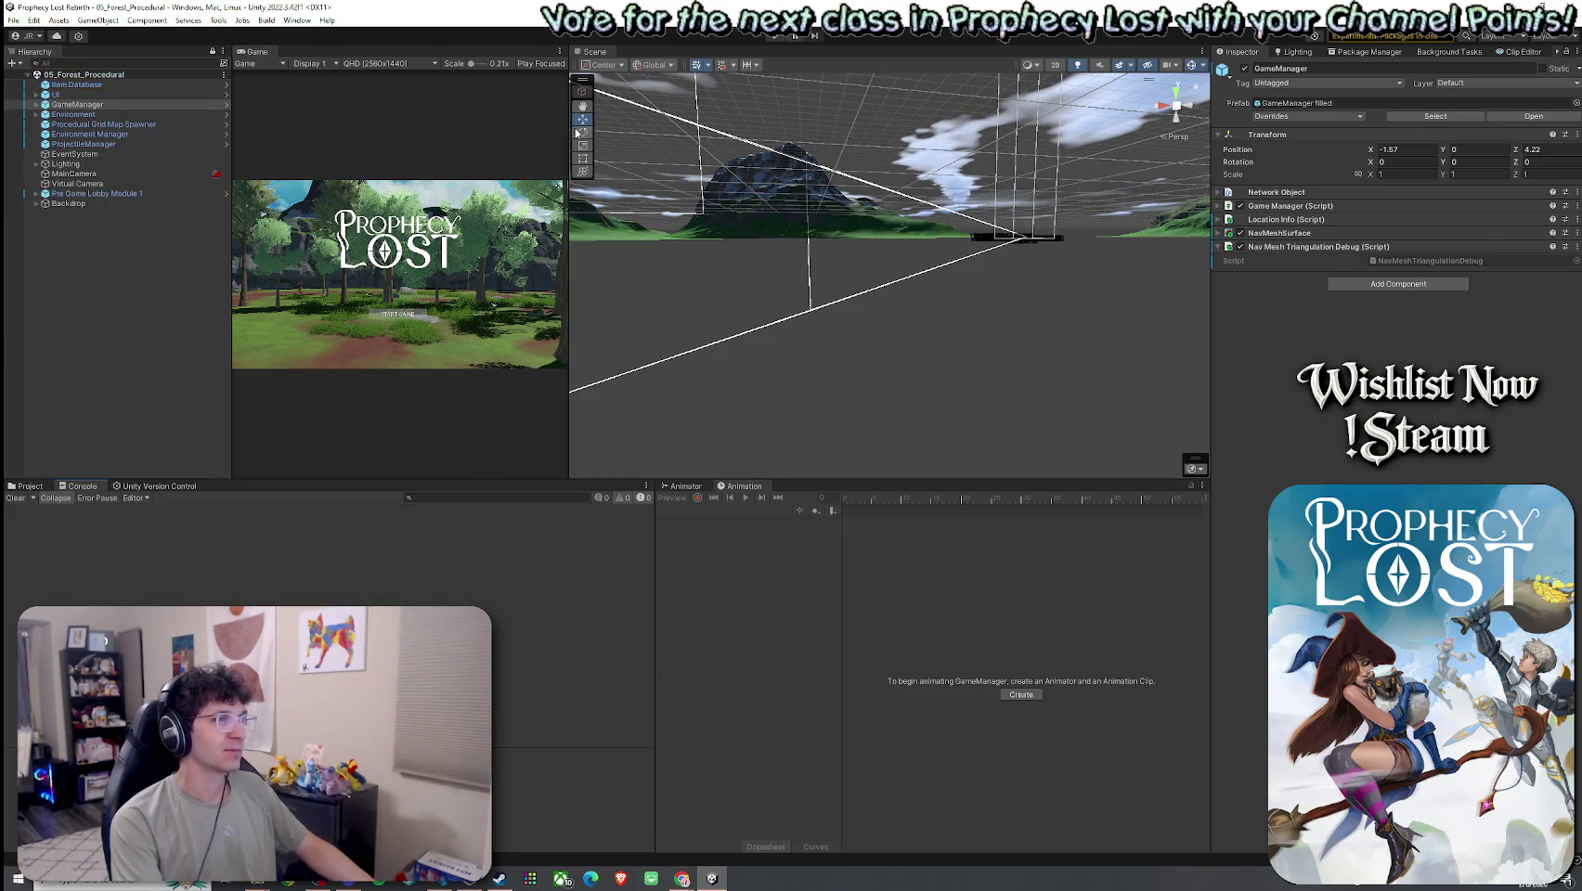
- Widen the Game view past the Scene view and look around the forest in both views
{"action": "left_click_drag", "start_coordinate": [569, 133], "coordinate": [692, 133]}
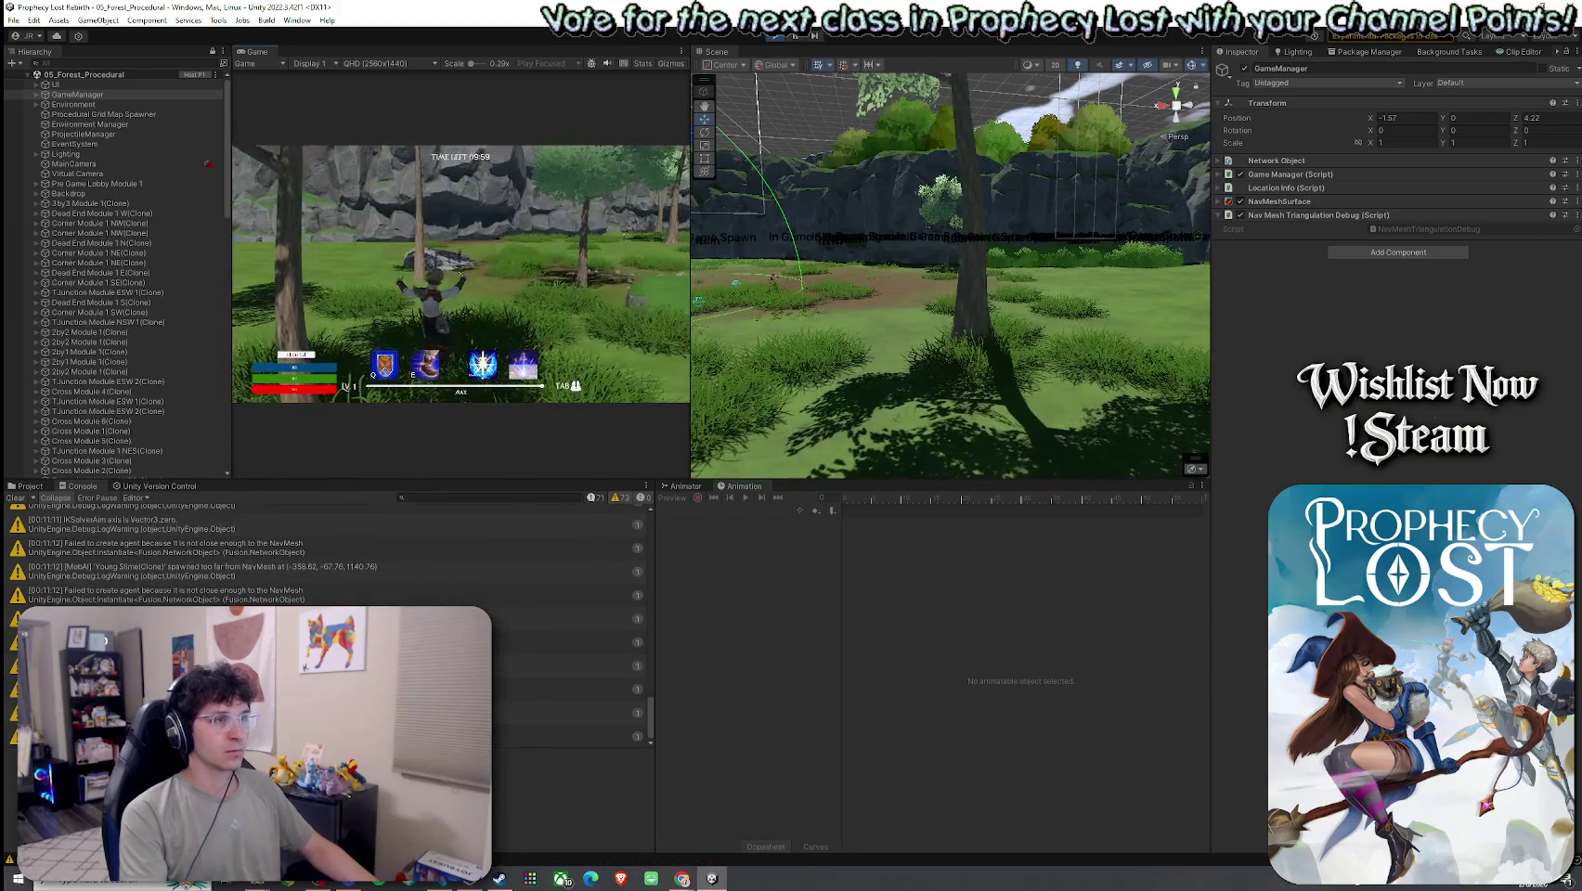
{"action": "mouse_move", "coordinate": [880, 321]}
{"action": "left_mouse_down"}
{"action": "mouse_move", "coordinate": [672, 295]}
{"action": "mouse_move", "coordinate": [689, 368]}
{"action": "mouse_move", "coordinate": [661, 368]}
{"action": "left_mouse_up"}
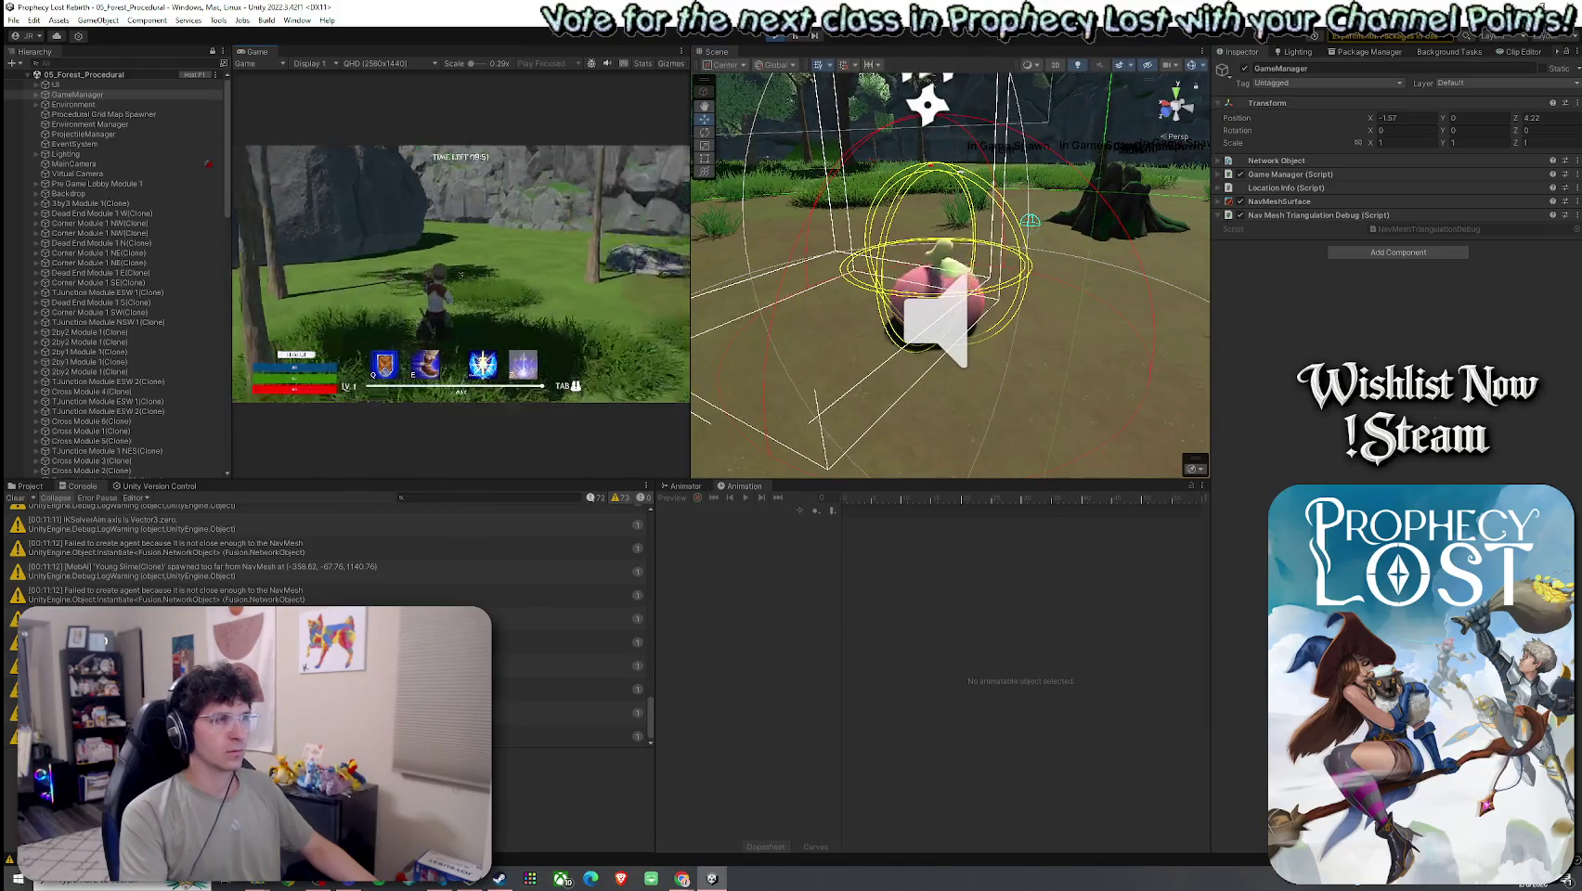
{"action": "left_click_drag", "start_coordinate": [460, 273], "coordinate": [402, 155]}
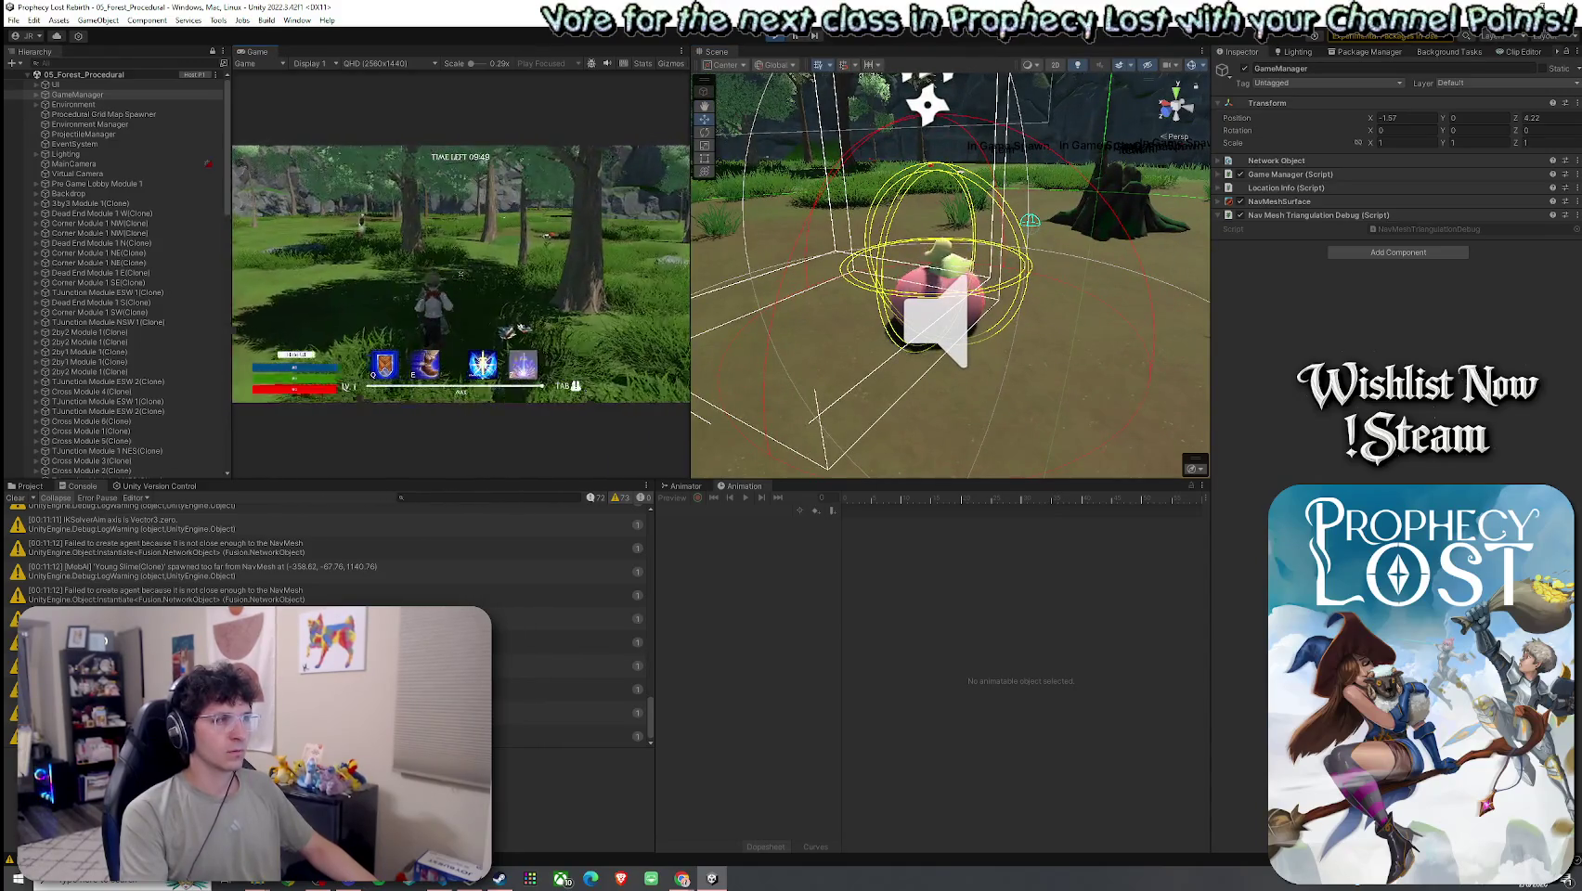
{"action": "key", "text": "super"}
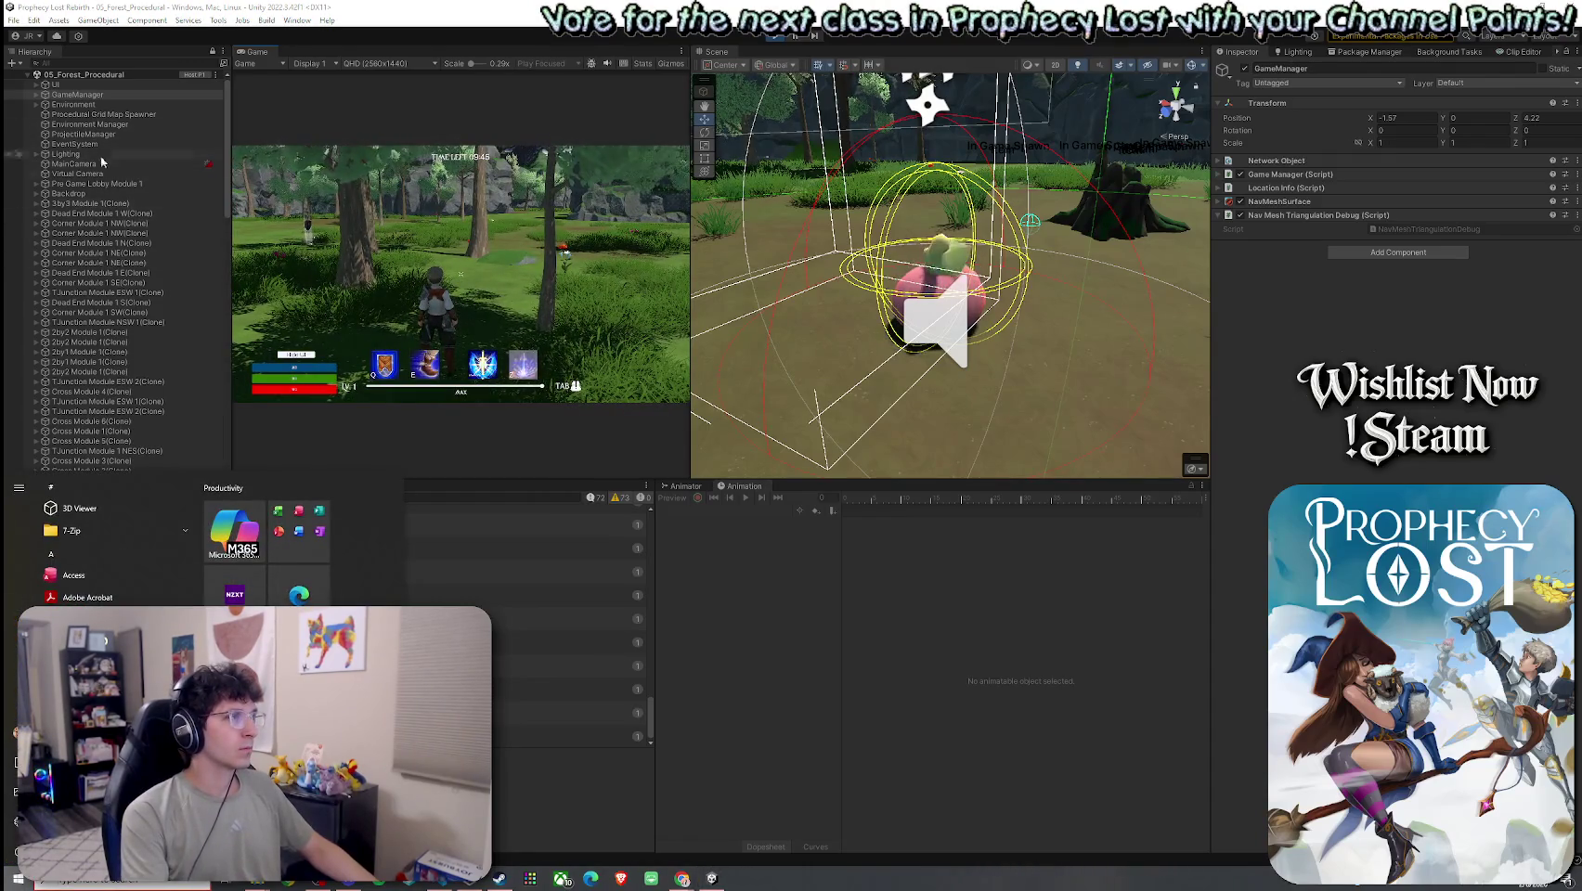
- Select Dead End Module 1 W(Clone) in the Hierarchy and review its components
{"action": "left_click", "coordinate": [101, 213]}
{"action": "scroll", "coordinate": [128, 357], "scroll_direction": "down", "scroll_amount": 15}
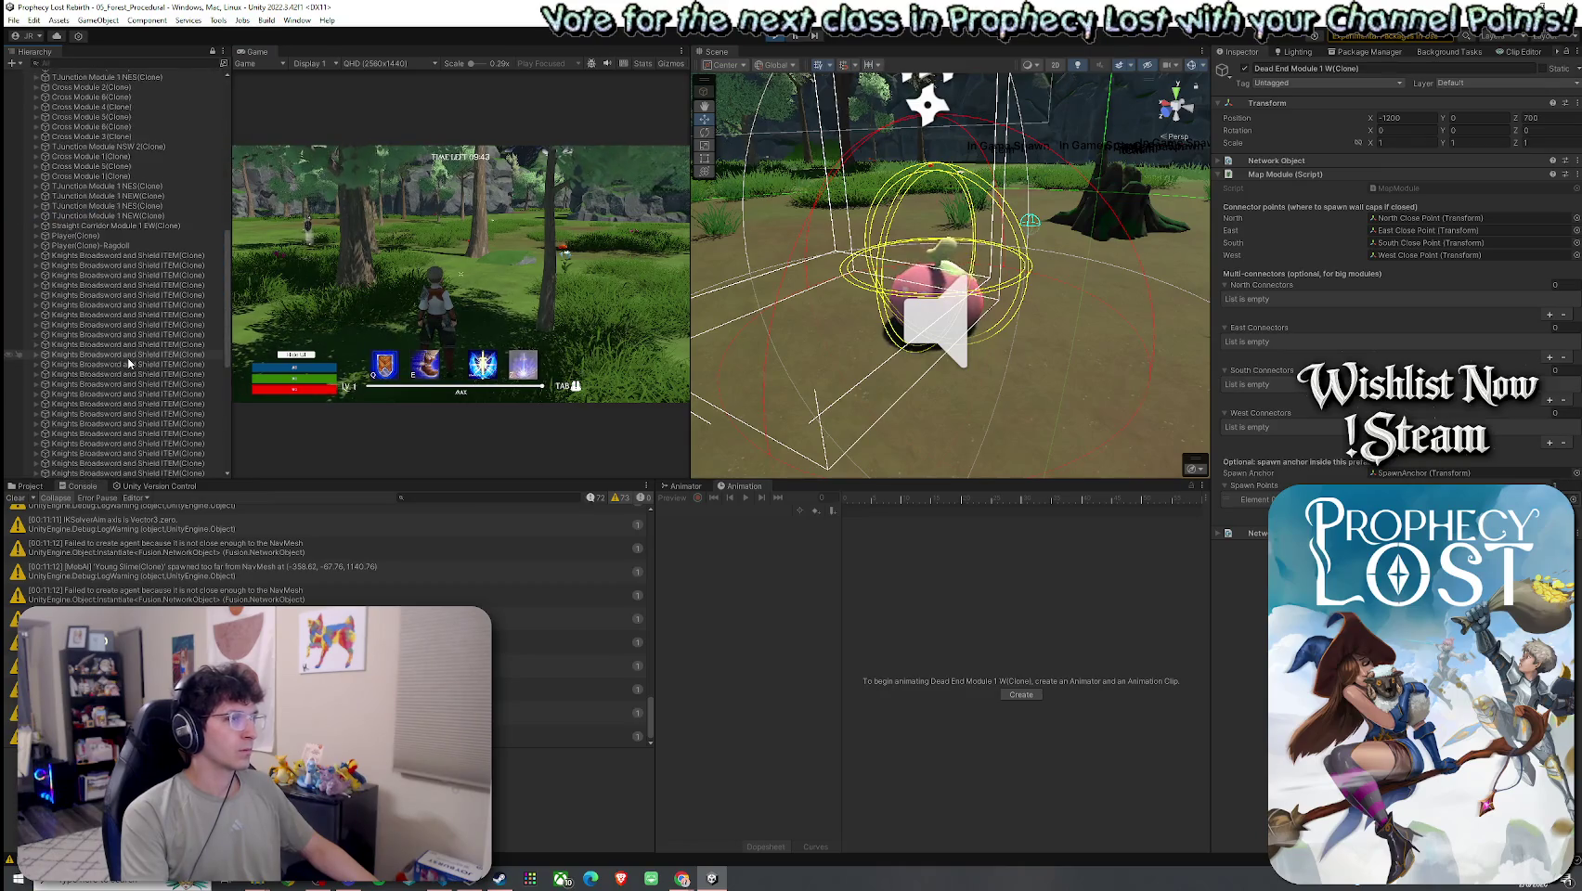
{"action": "scroll", "coordinate": [128, 362], "scroll_direction": "down", "scroll_amount": 5}
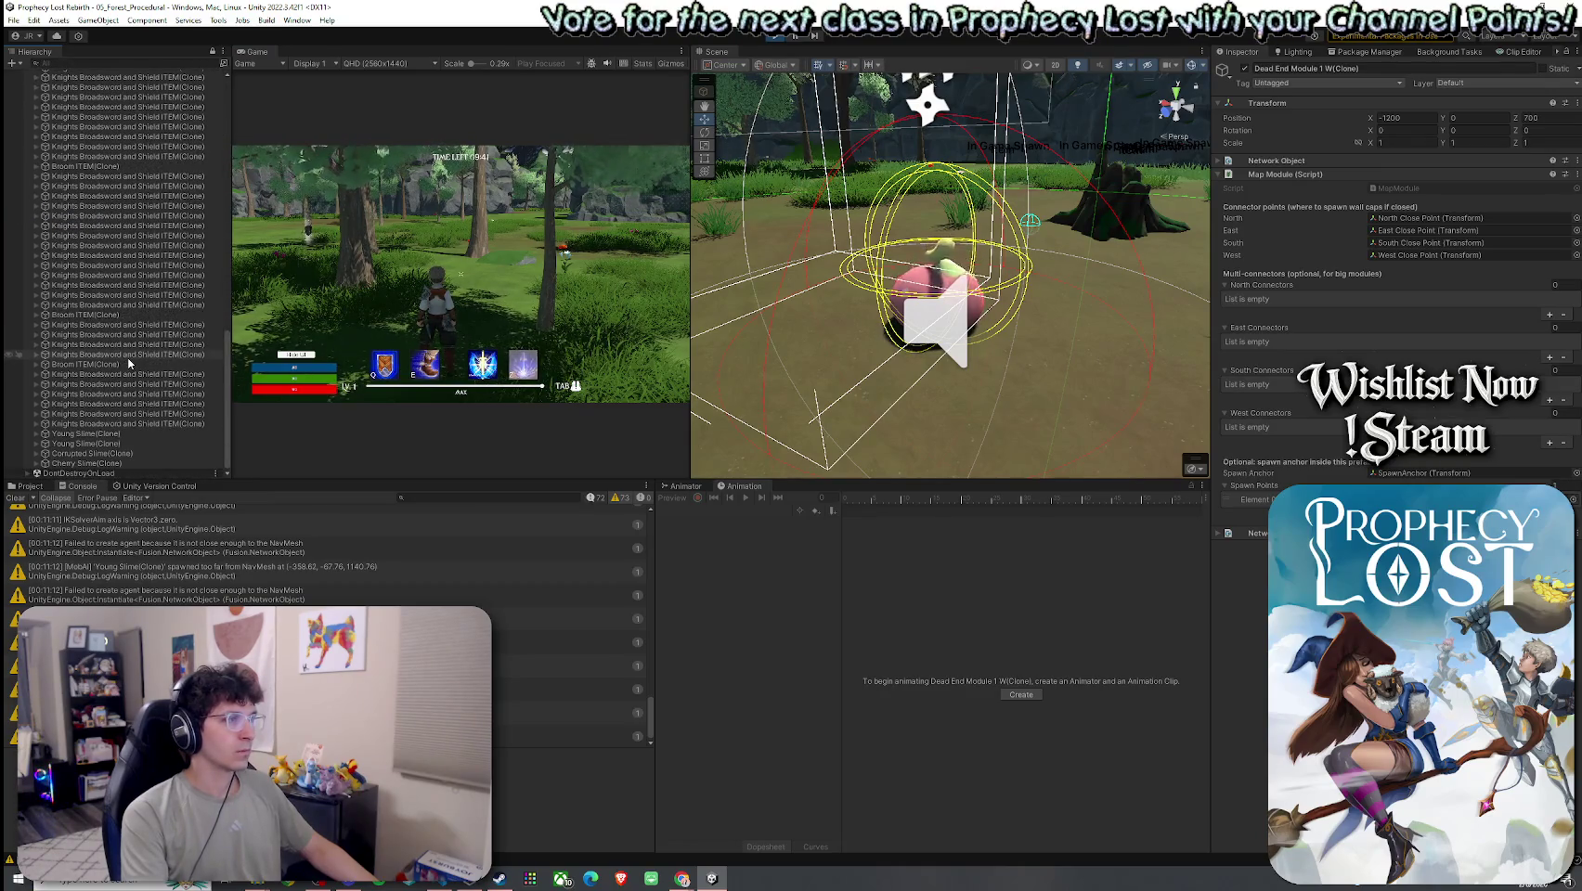
- Filter the Hierarchy by 'player', review Player(Clone)'s references, and return to the game
{"action": "left_click", "coordinate": [145, 65]}
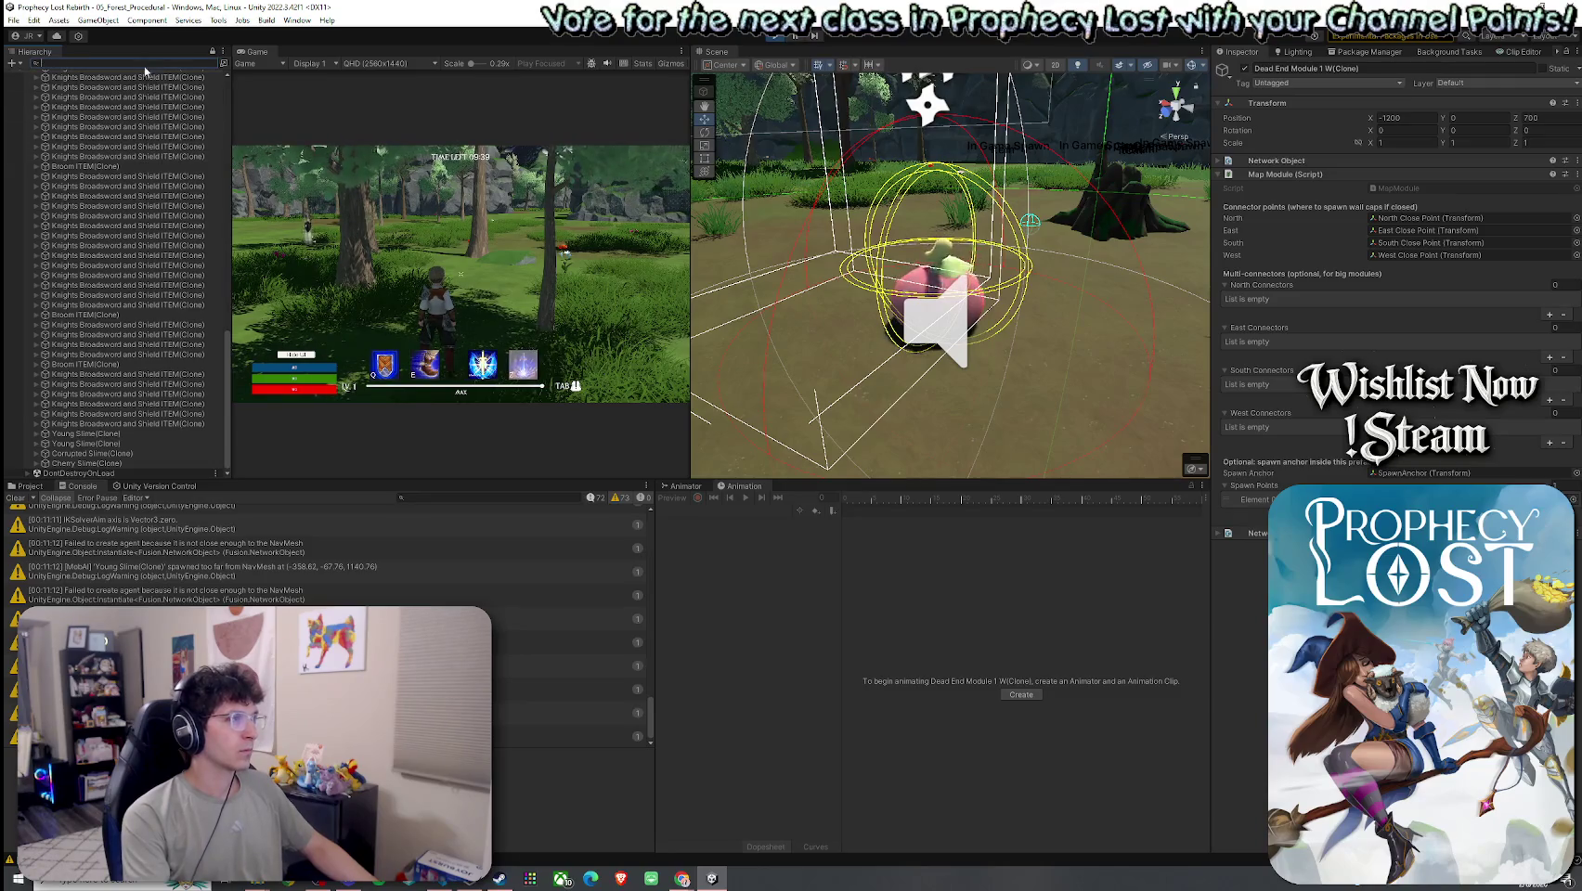
{"action": "type", "text": "player"}
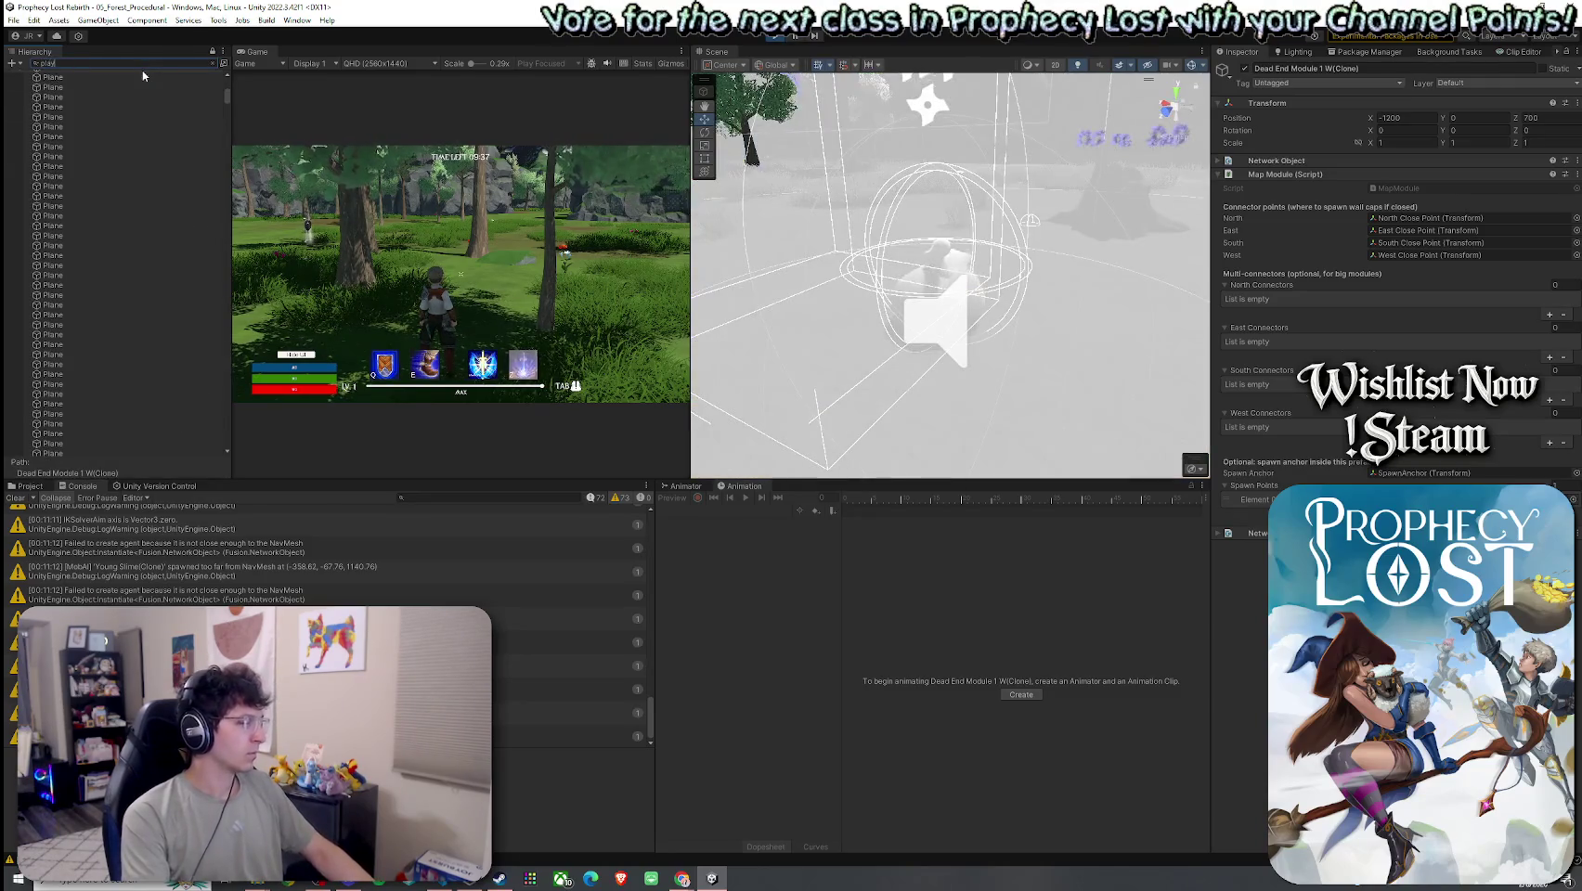
{"action": "left_click", "coordinate": [135, 105]}
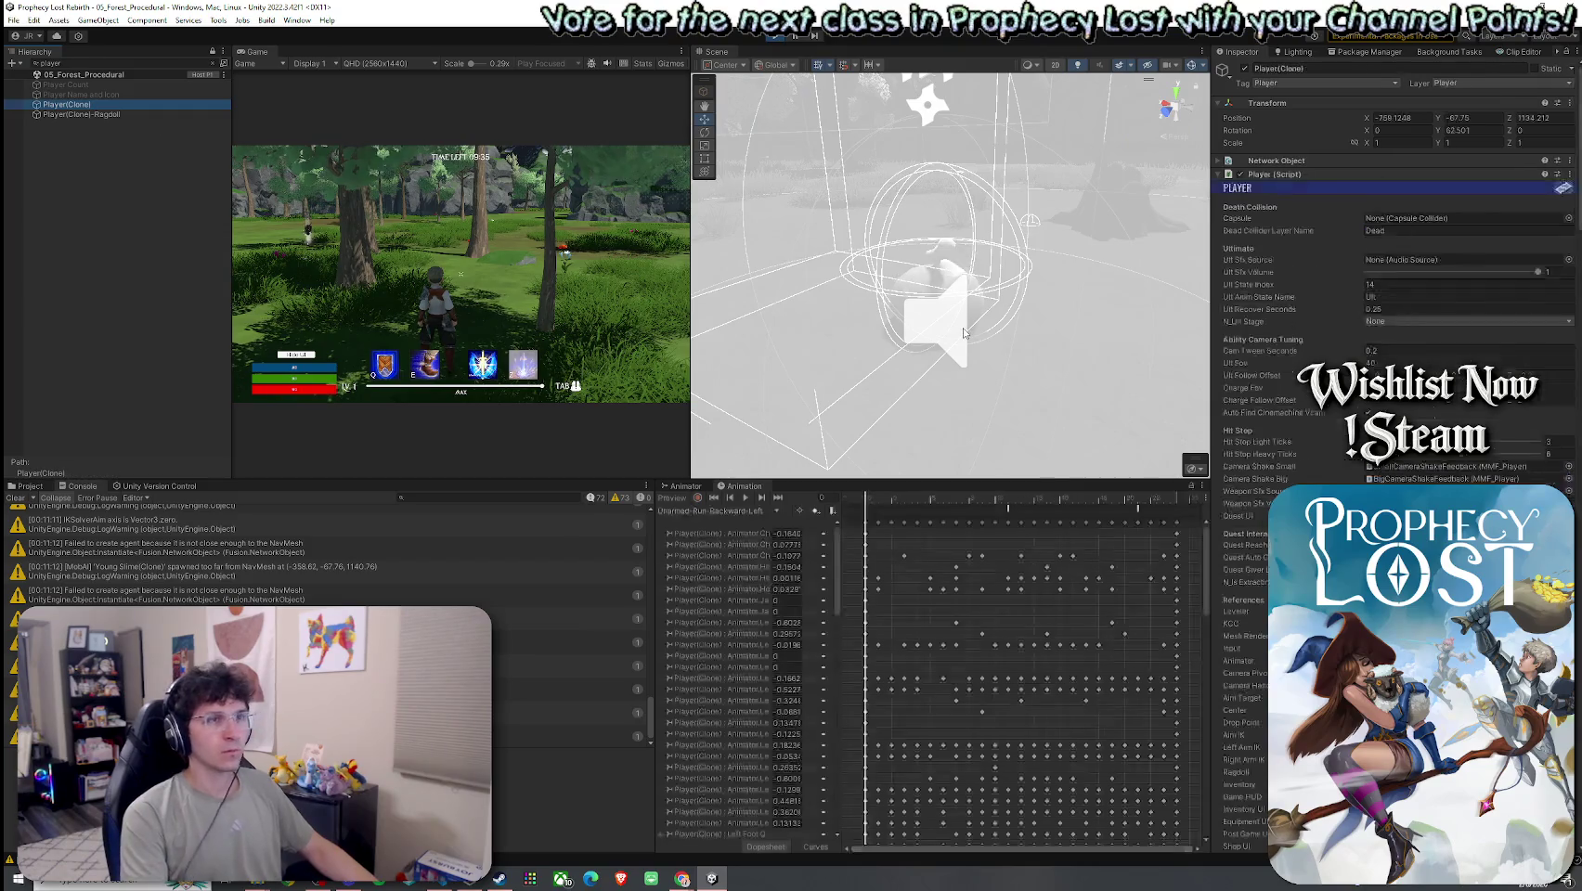
{"action": "scroll", "coordinate": [1268, 438], "scroll_direction": "down", "scroll_amount": 10}
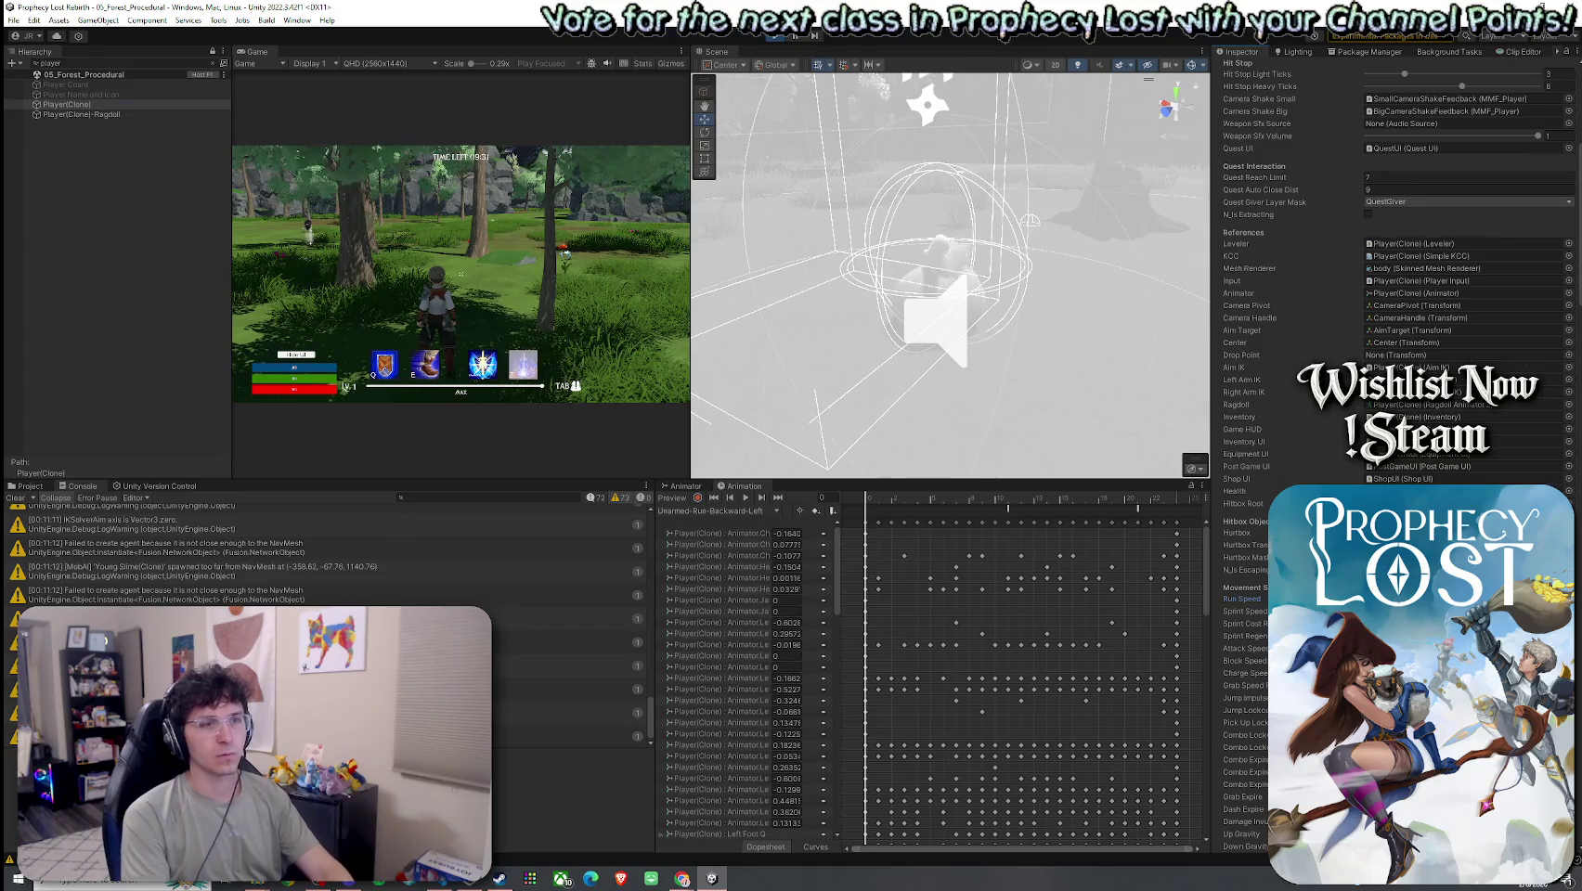
{"action": "left_click", "coordinate": [645, 361]}
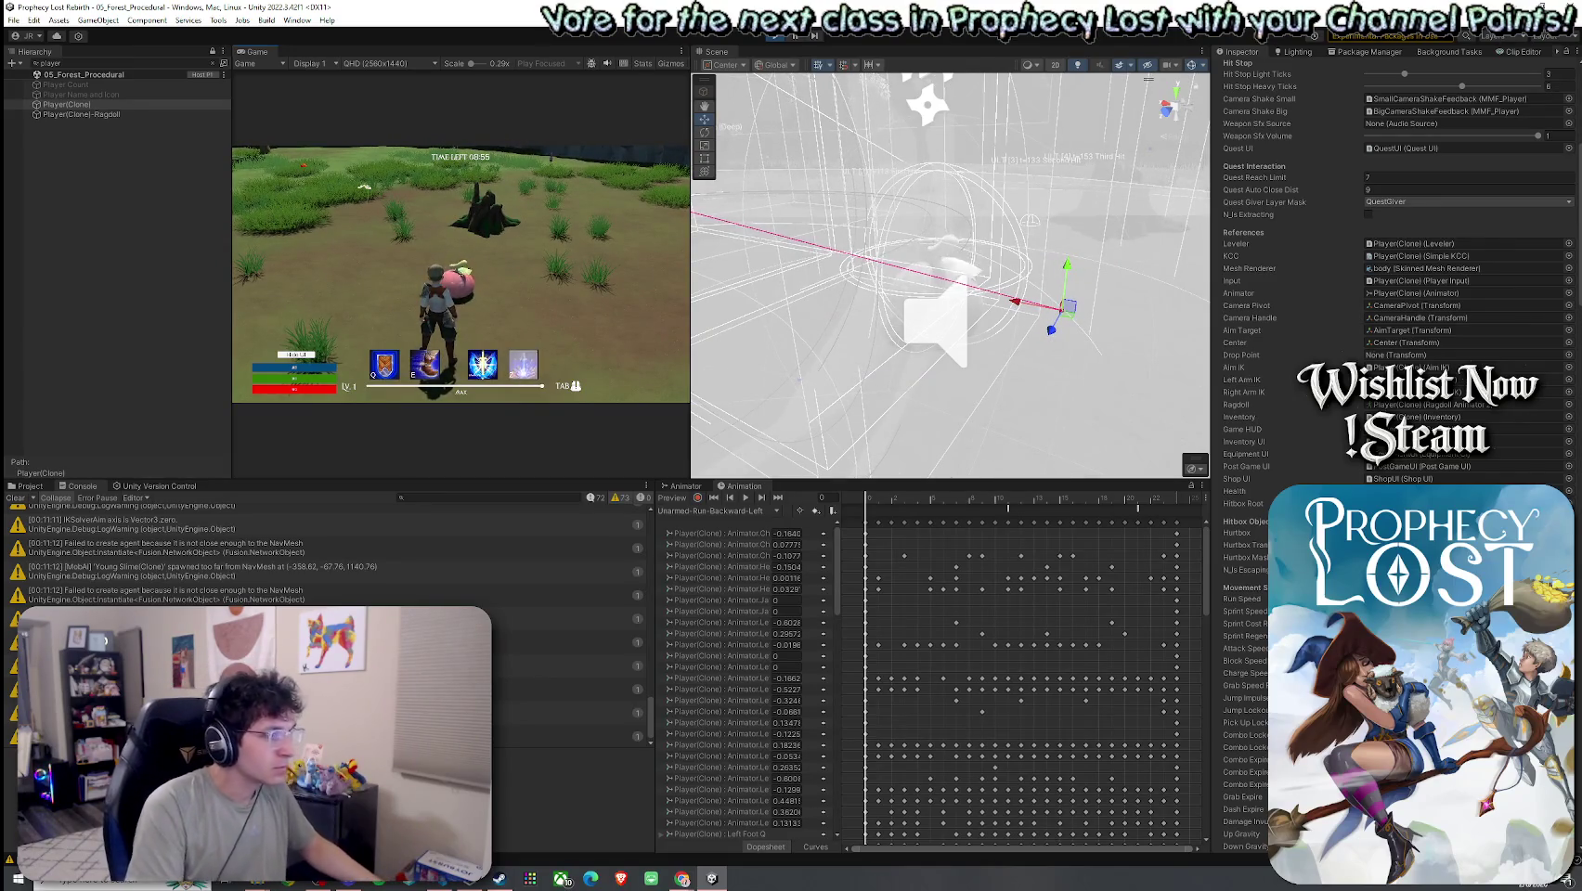
- Check a logged warning's details and orbit the Scene camera around Cross Module 1's terrain
{"action": "left_click", "coordinate": [557, 641]}
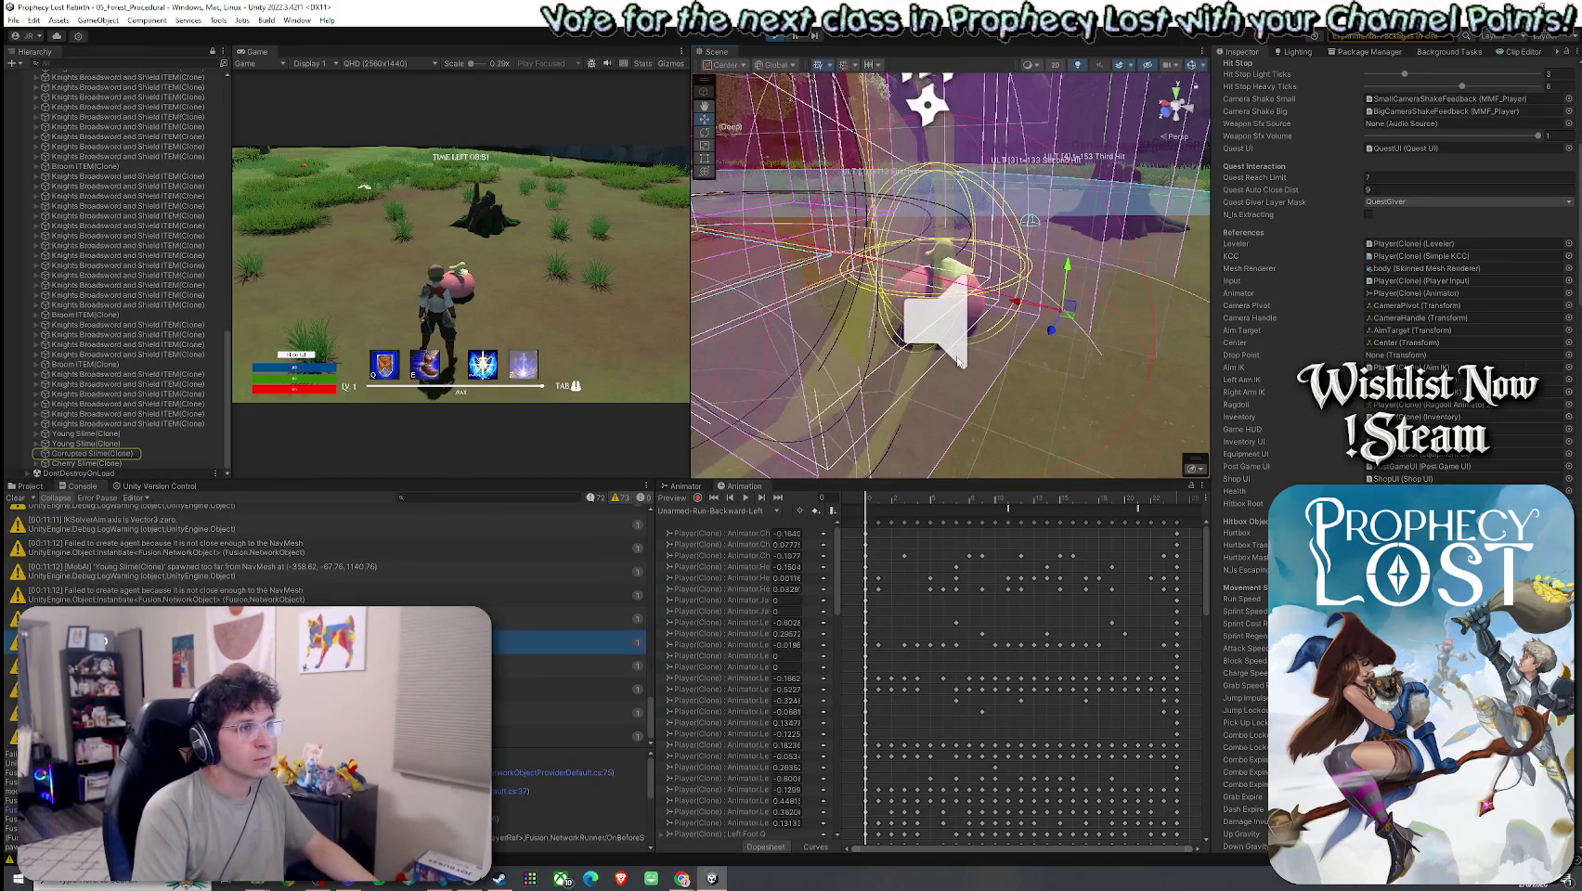
{"action": "mouse_move", "coordinate": [1001, 362]}
{"action": "left_mouse_down"}
{"action": "mouse_move", "coordinate": [966, 343]}
{"action": "mouse_move", "coordinate": [947, 362]}
{"action": "left_mouse_up"}
{"action": "mouse_move", "coordinate": [750, 280]}
{"action": "left_mouse_down"}
{"action": "mouse_move", "coordinate": [1116, 361]}
{"action": "mouse_move", "coordinate": [1263, 290]}
{"action": "mouse_move", "coordinate": [1348, 293]}
{"action": "mouse_move", "coordinate": [1328, 304]}
{"action": "left_mouse_up"}
{"action": "left_click", "coordinate": [928, 399]}
{"action": "mouse_move", "coordinate": [928, 399]}
{"action": "left_mouse_down"}
{"action": "mouse_move", "coordinate": [910, 426]}
{"action": "mouse_move", "coordinate": [873, 404]}
{"action": "left_mouse_up"}
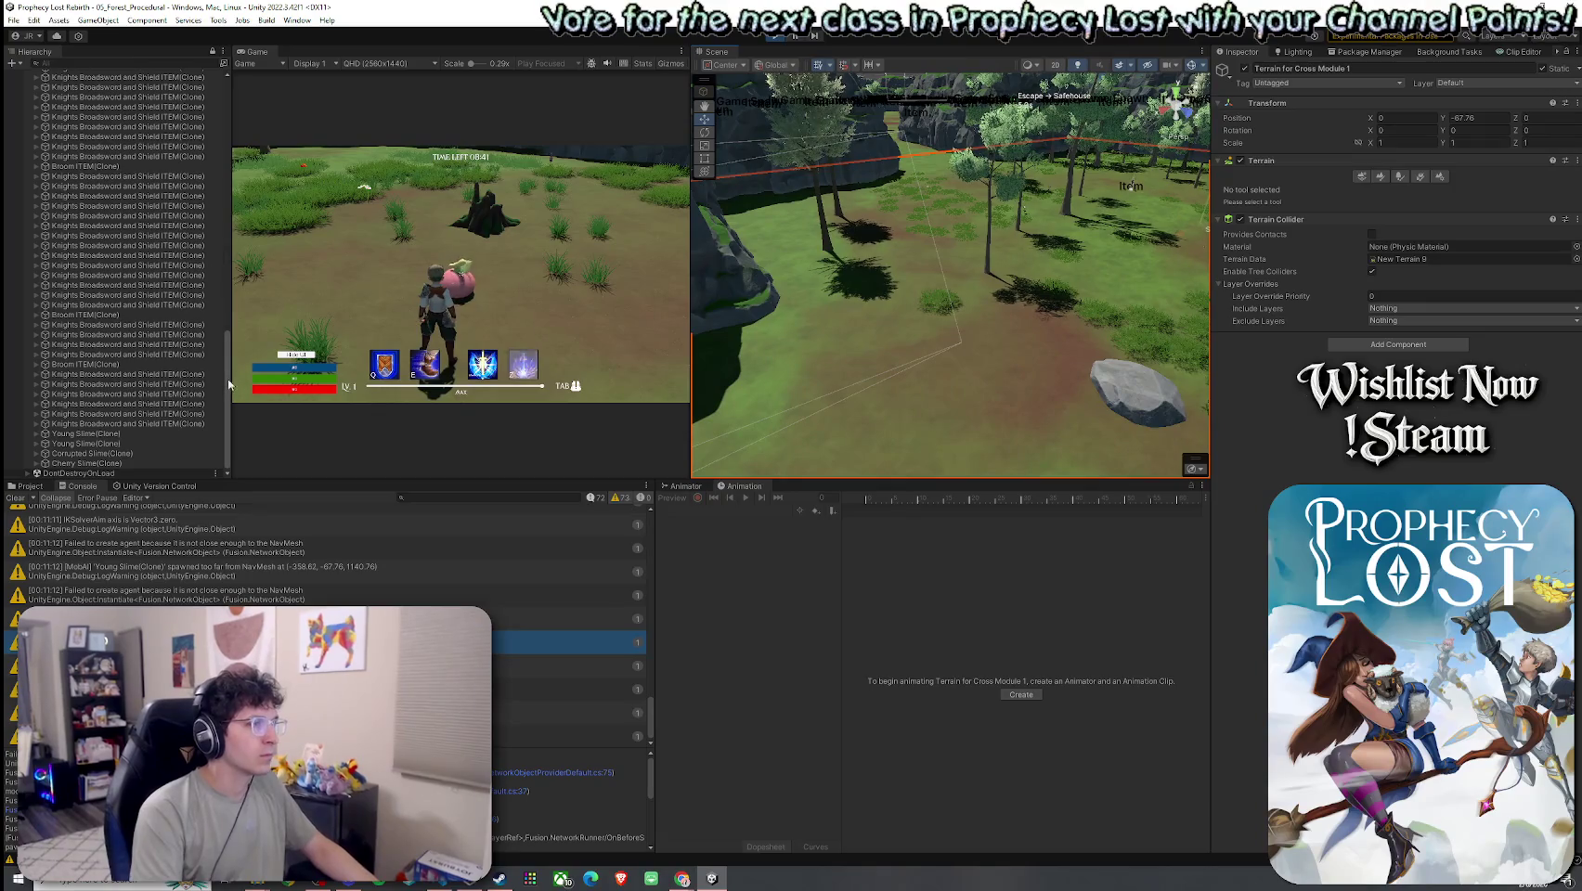
{"action": "scroll", "coordinate": [111, 186], "scroll_direction": "up", "scroll_amount": 2}
- Select GameManager, expand its NavMeshSurface settings, and fly the Scene camera high above the map
{"action": "left_click", "coordinate": [77, 94]}
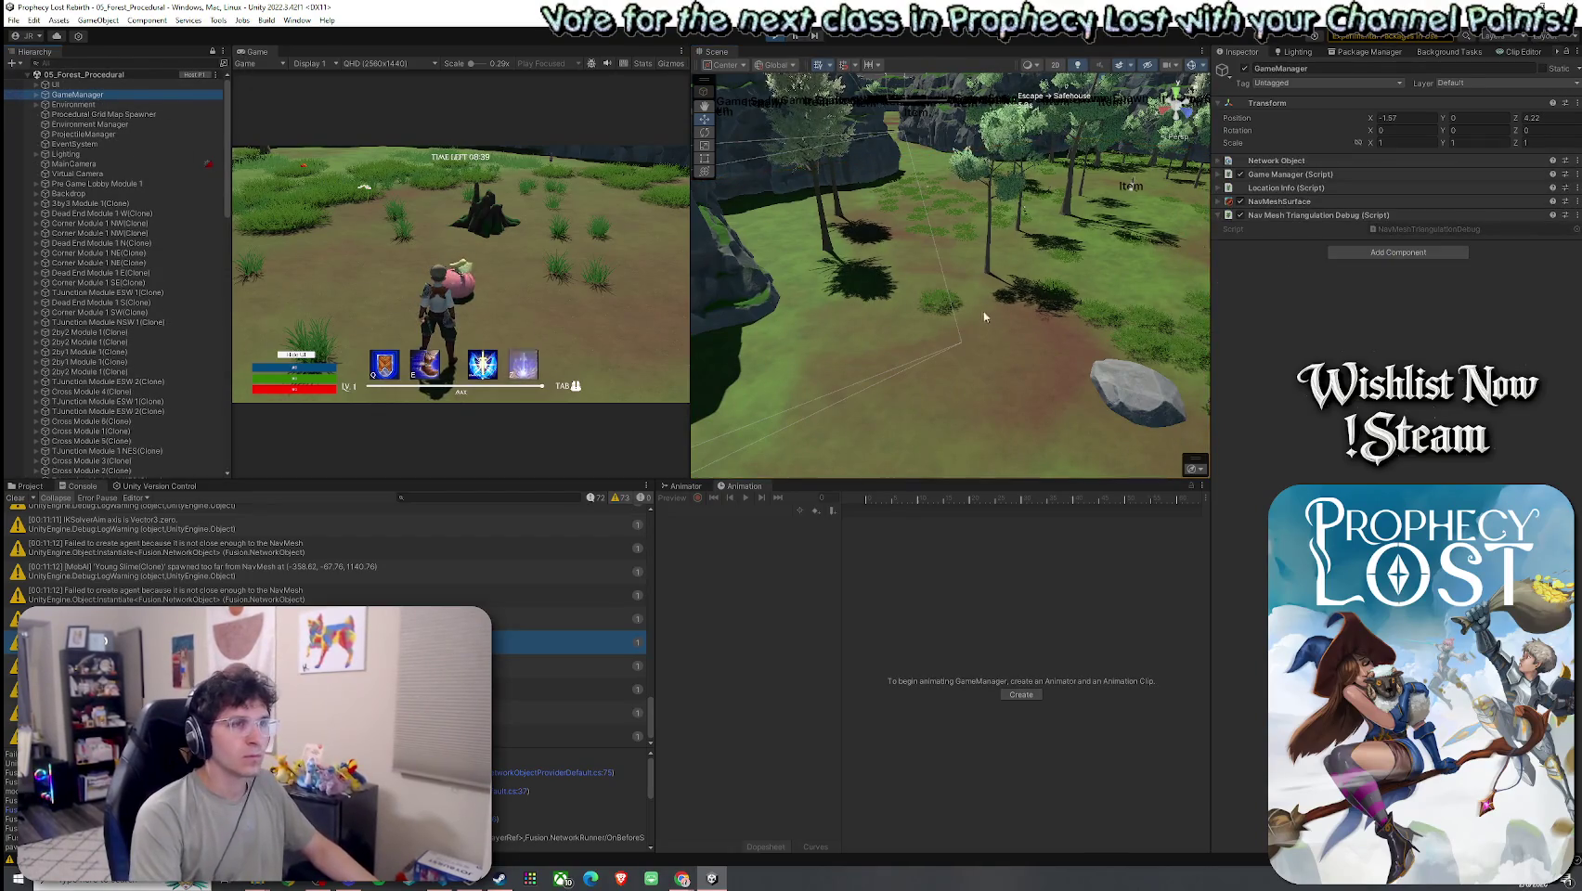
{"action": "left_click", "coordinate": [1279, 202]}
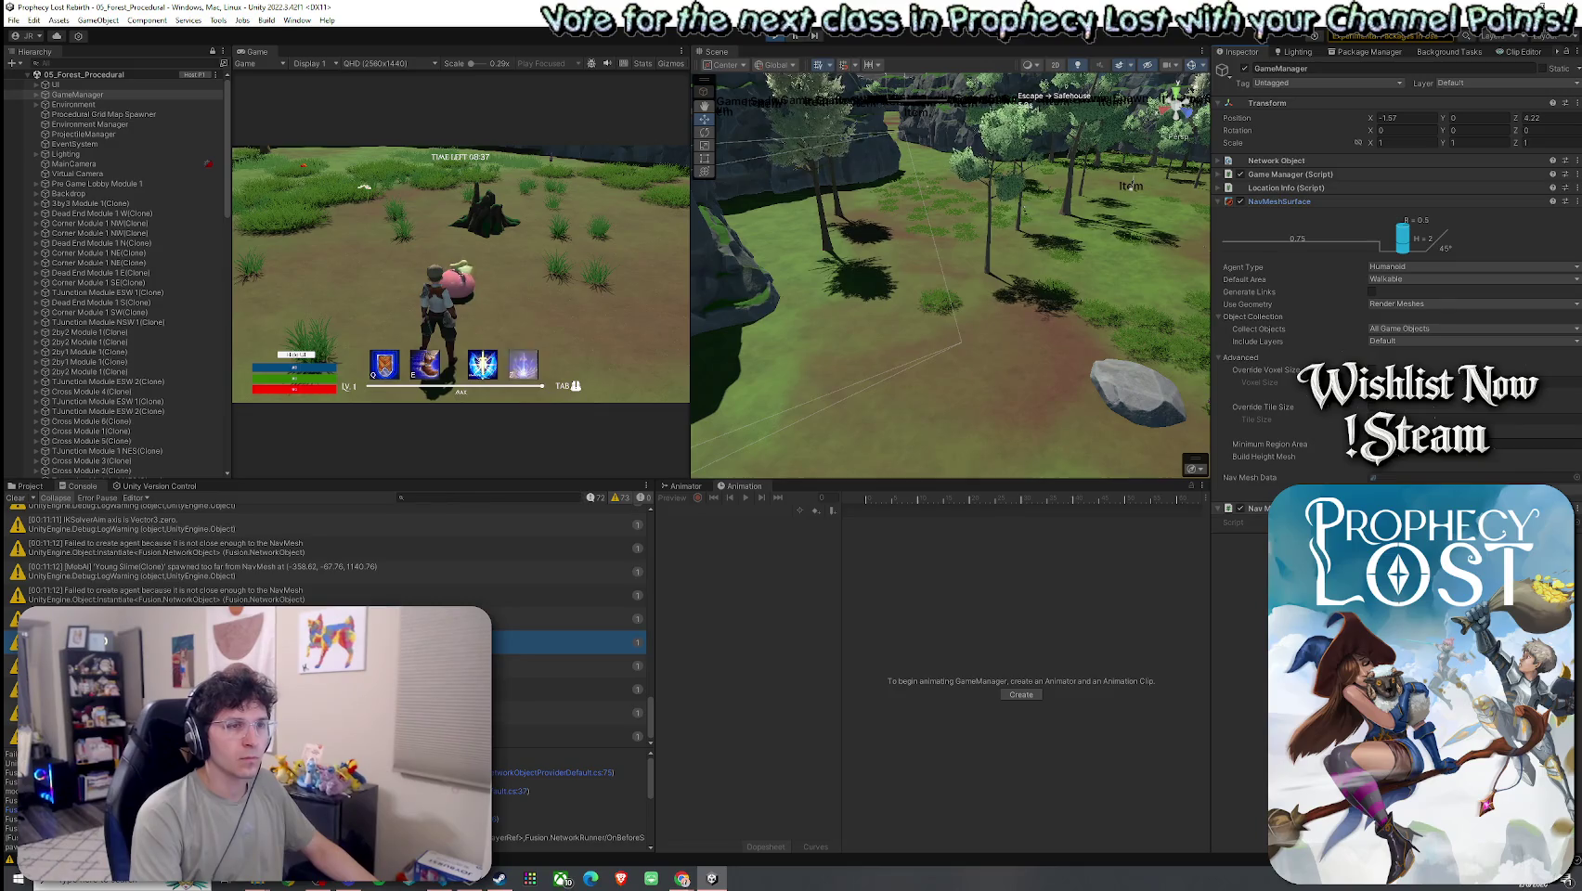
{"action": "mouse_move", "coordinate": [1130, 186]}
{"action": "left_mouse_down"}
{"action": "mouse_move", "coordinate": [1049, 223]}
{"action": "mouse_move", "coordinate": [808, 459]}
{"action": "mouse_move", "coordinate": [586, 479]}
{"action": "left_mouse_up"}
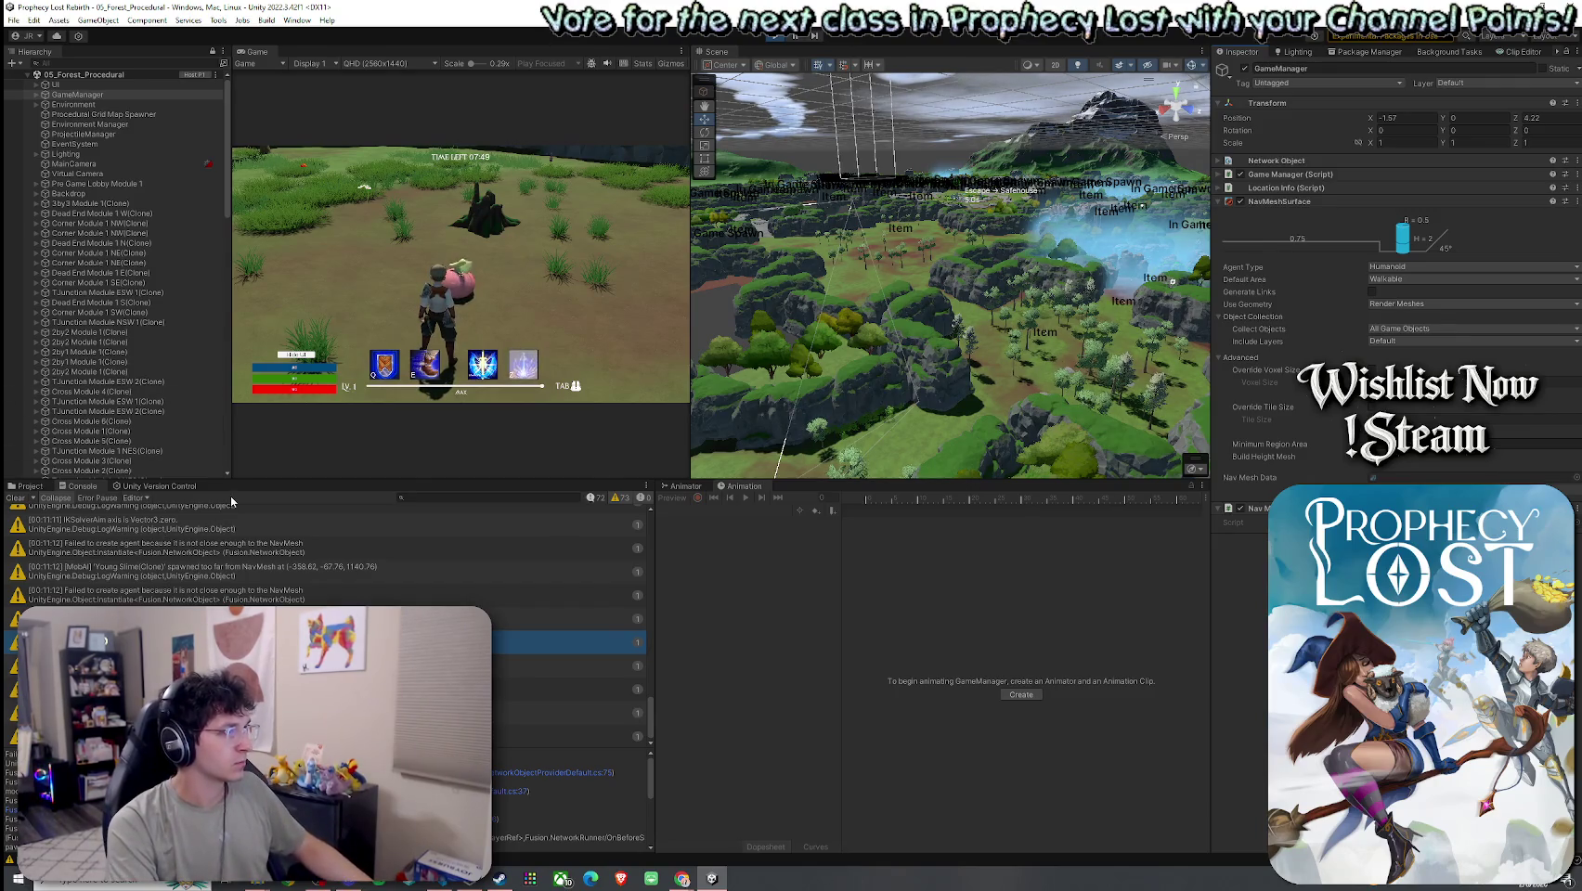
- Make the Console much taller and inspect a Failed to create agent warning
{"action": "left_click_drag", "start_coordinate": [267, 482], "coordinate": [270, 165]}
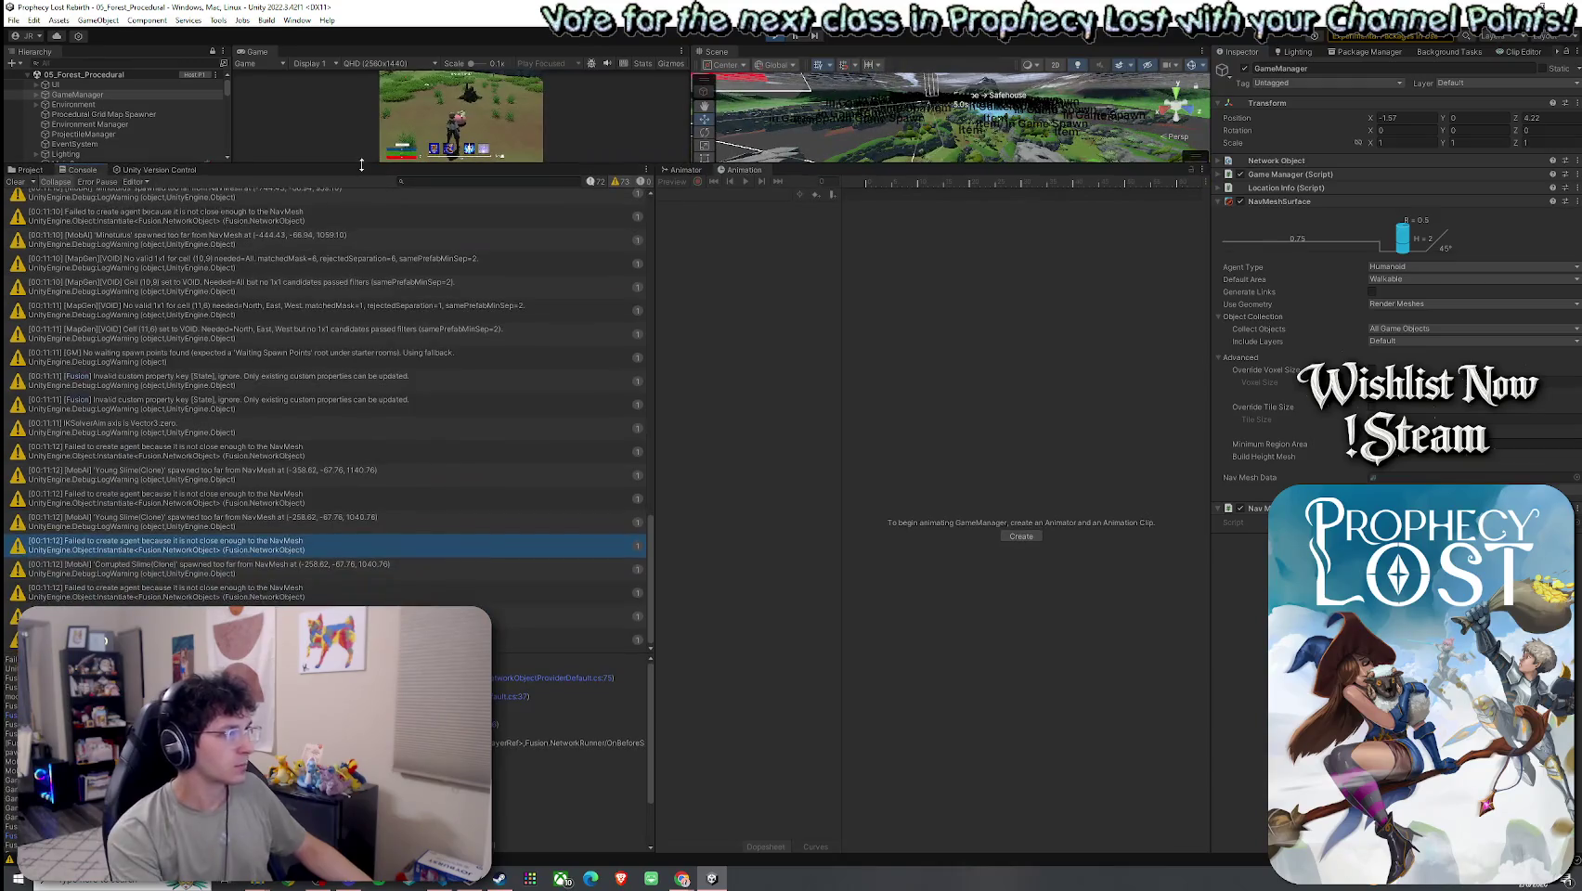
{"action": "scroll", "coordinate": [336, 341], "scroll_direction": "up", "scroll_amount": 3}
{"action": "left_click", "coordinate": [181, 359]}
{"action": "scroll", "coordinate": [172, 372], "scroll_direction": "up", "scroll_amount": 15}
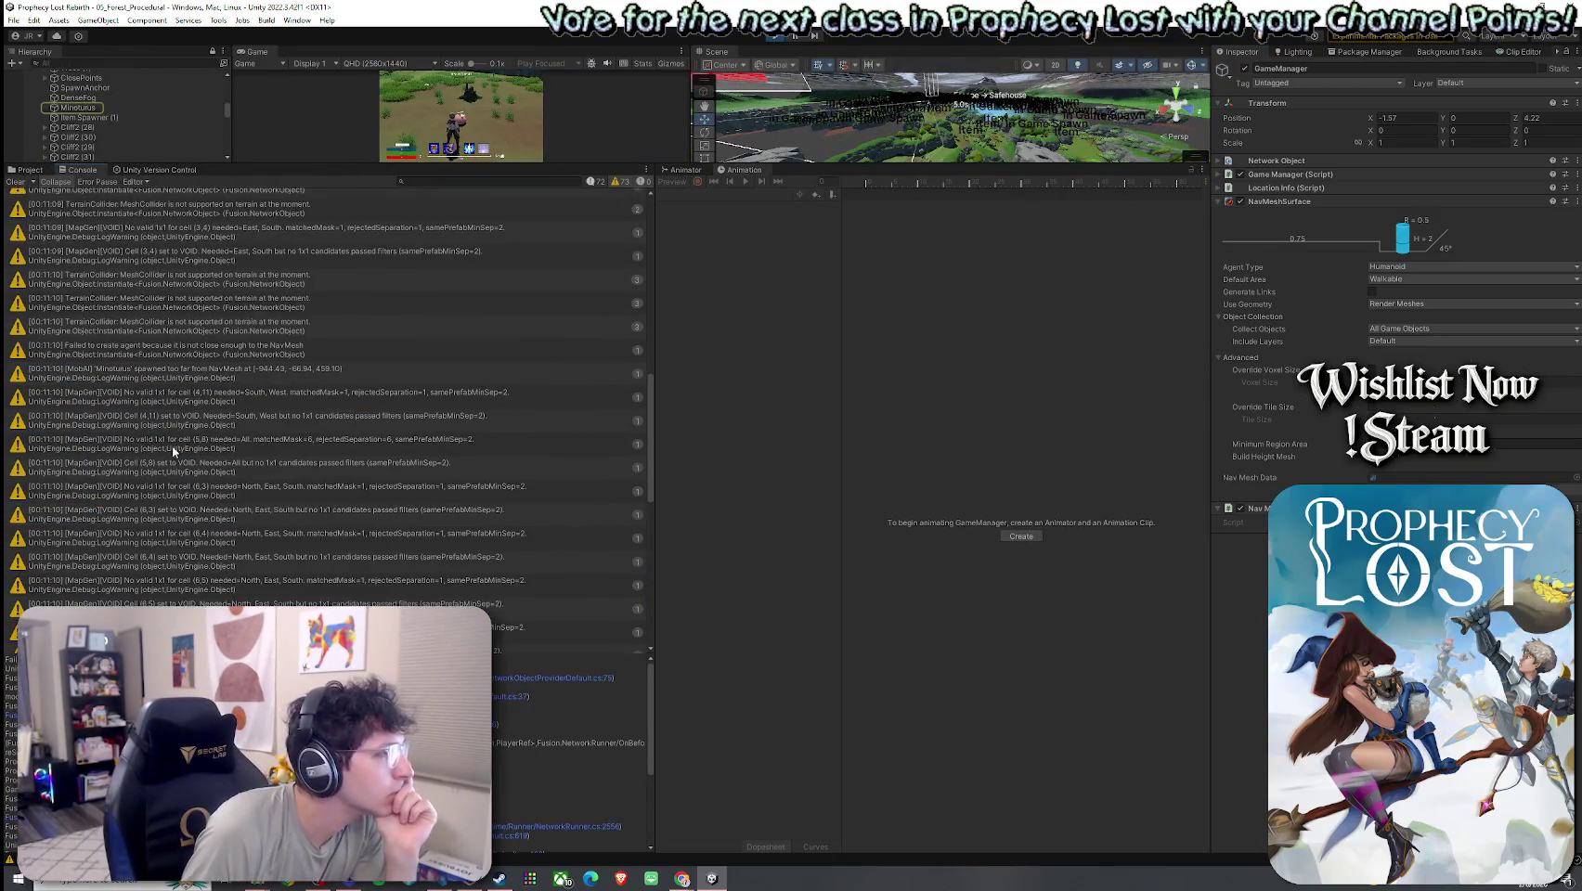
{"action": "left_click_drag", "start_coordinate": [167, 358], "coordinate": [173, 288]}
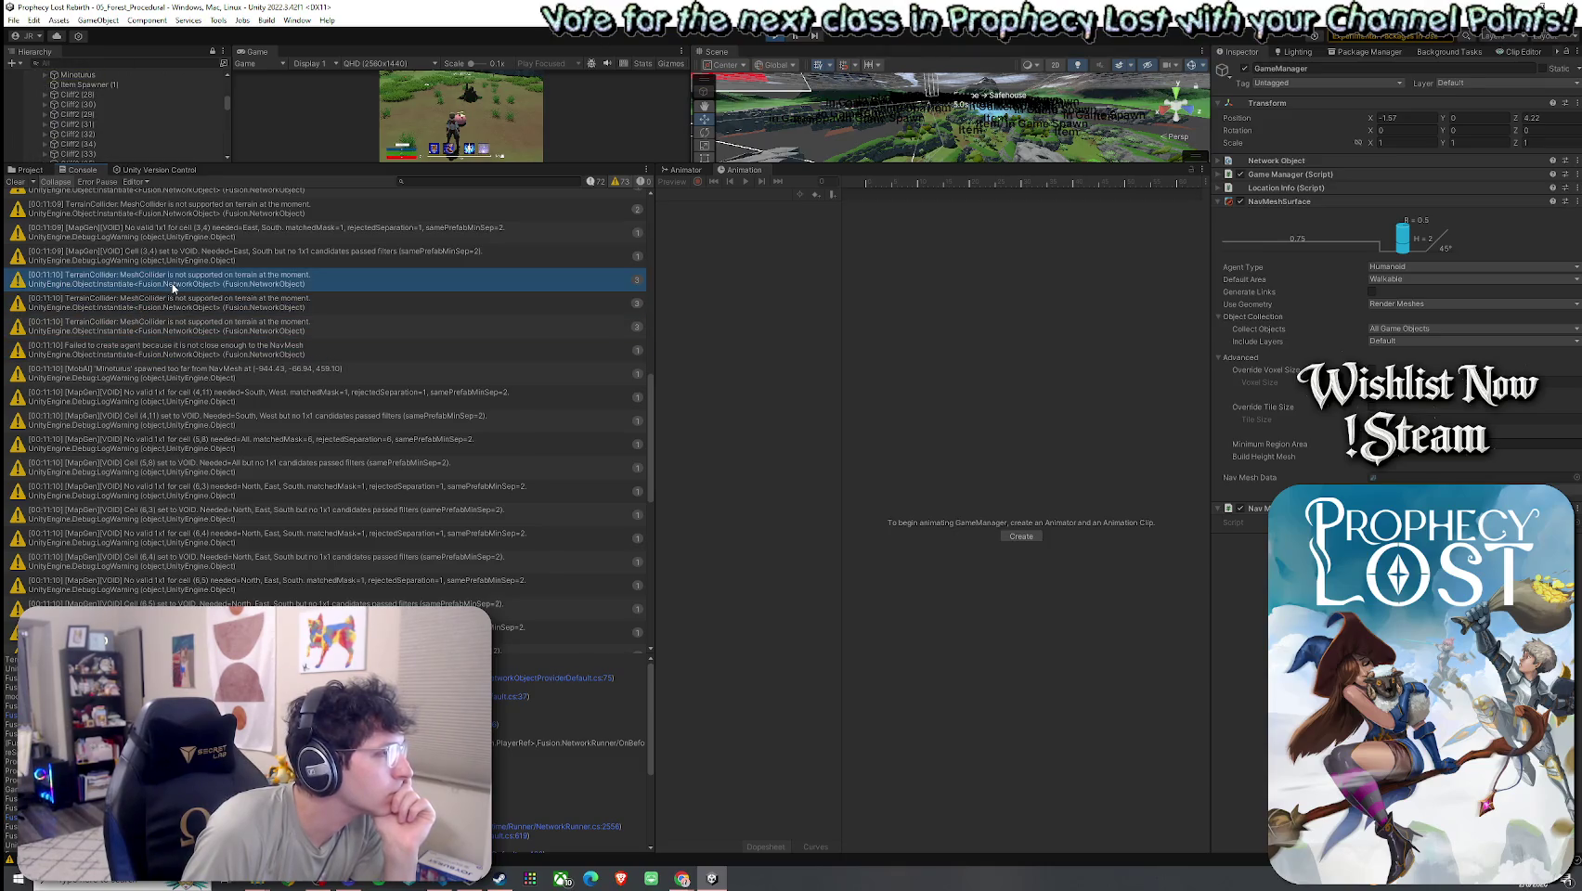
- Inspect the TerrainCollider warnings, including the 00:11:00 one, and the OakTree shader warning
{"action": "scroll", "coordinate": [178, 391], "scroll_direction": "up", "scroll_amount": 3}
{"action": "key", "text": "Up"}
{"action": "key", "text": "Up"}
{"action": "key", "text": "Up"}
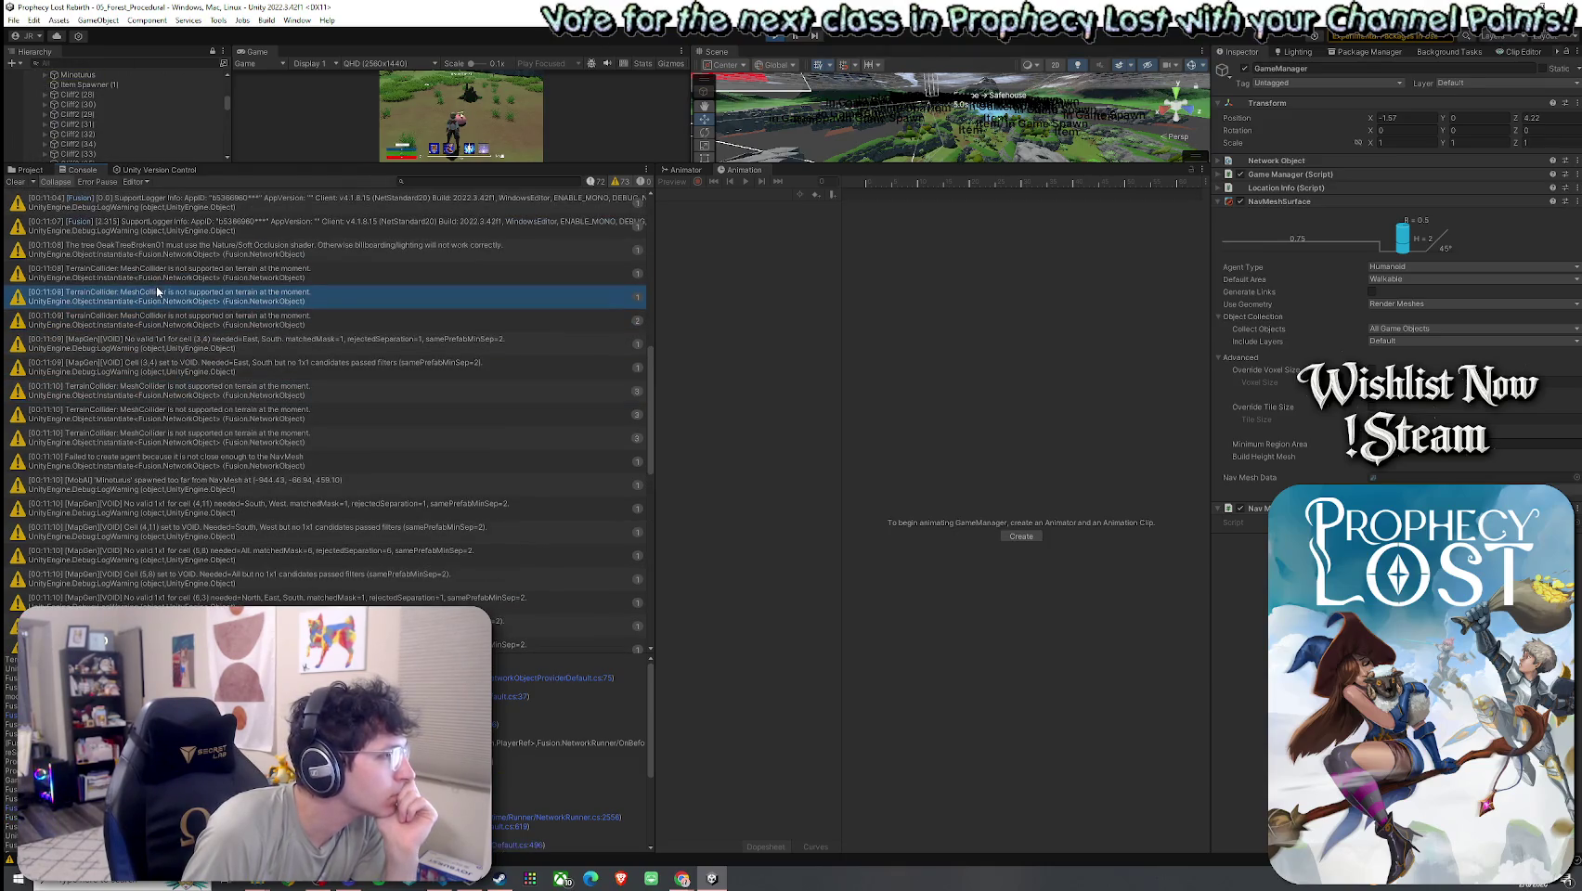
{"action": "left_click", "coordinate": [164, 302]}
{"action": "scroll", "coordinate": [169, 372], "scroll_direction": "up", "scroll_amount": 6}
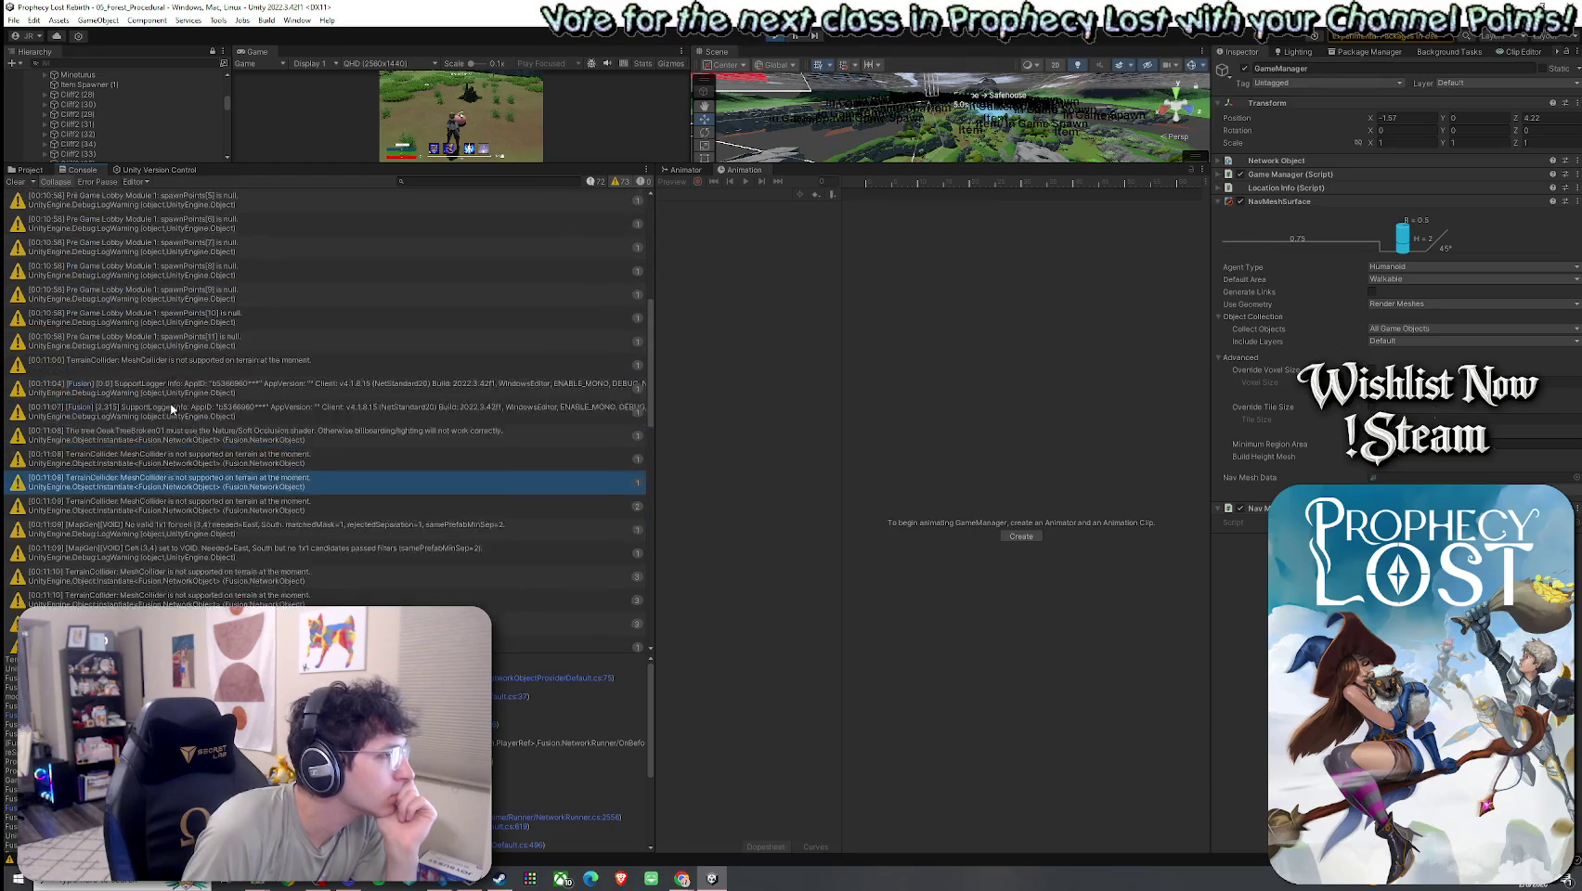
{"action": "left_click", "coordinate": [181, 471]}
{"action": "scroll", "coordinate": [193, 405], "scroll_direction": "up", "scroll_amount": 1}
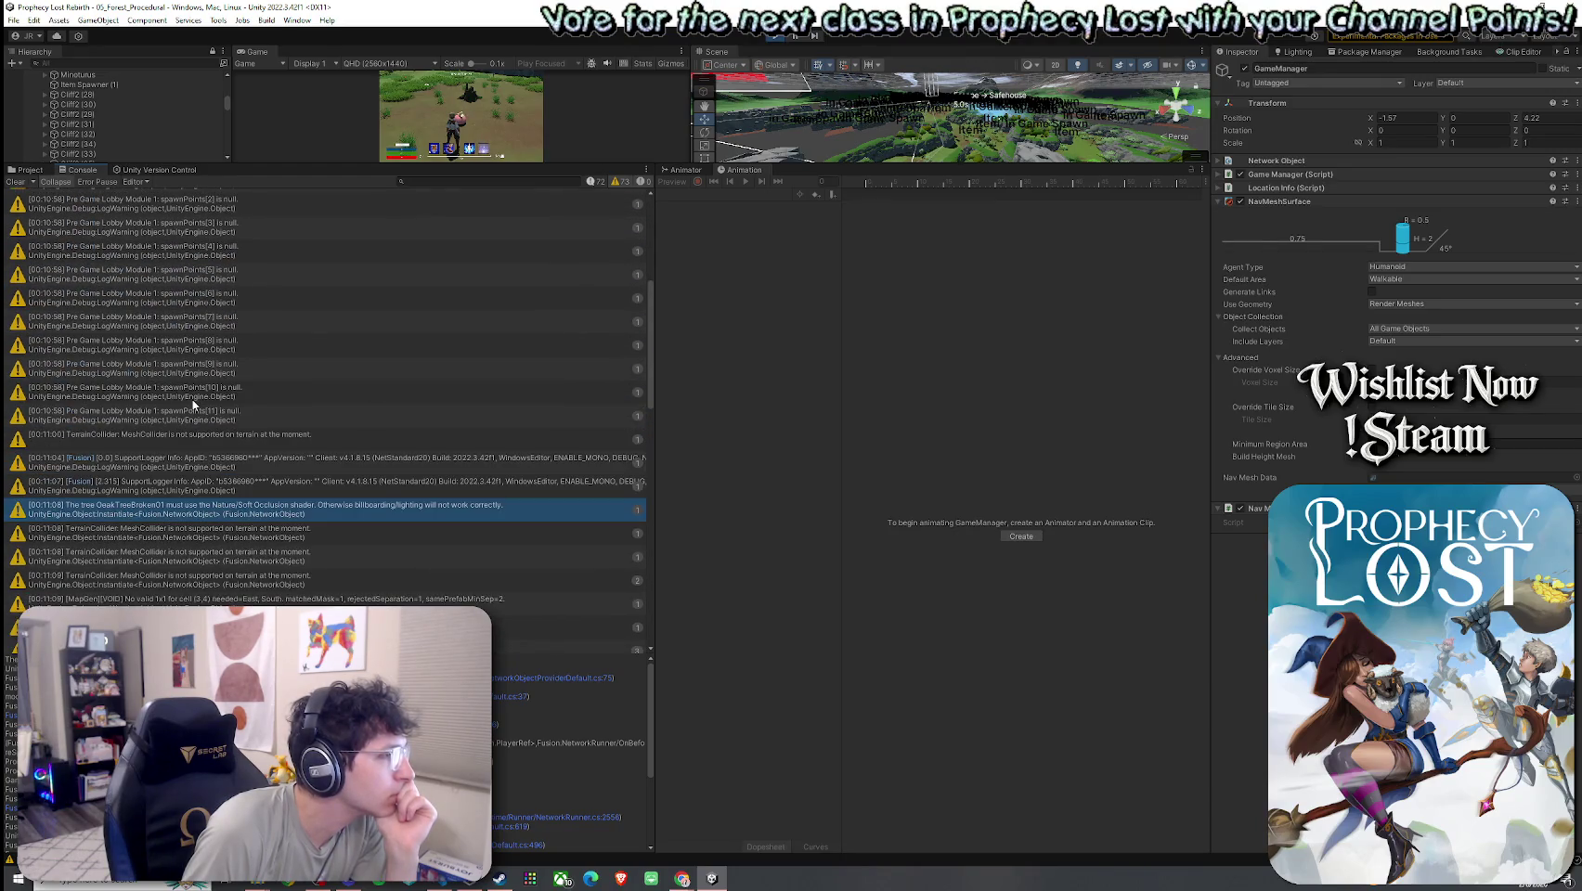
{"action": "left_click", "coordinate": [182, 444]}
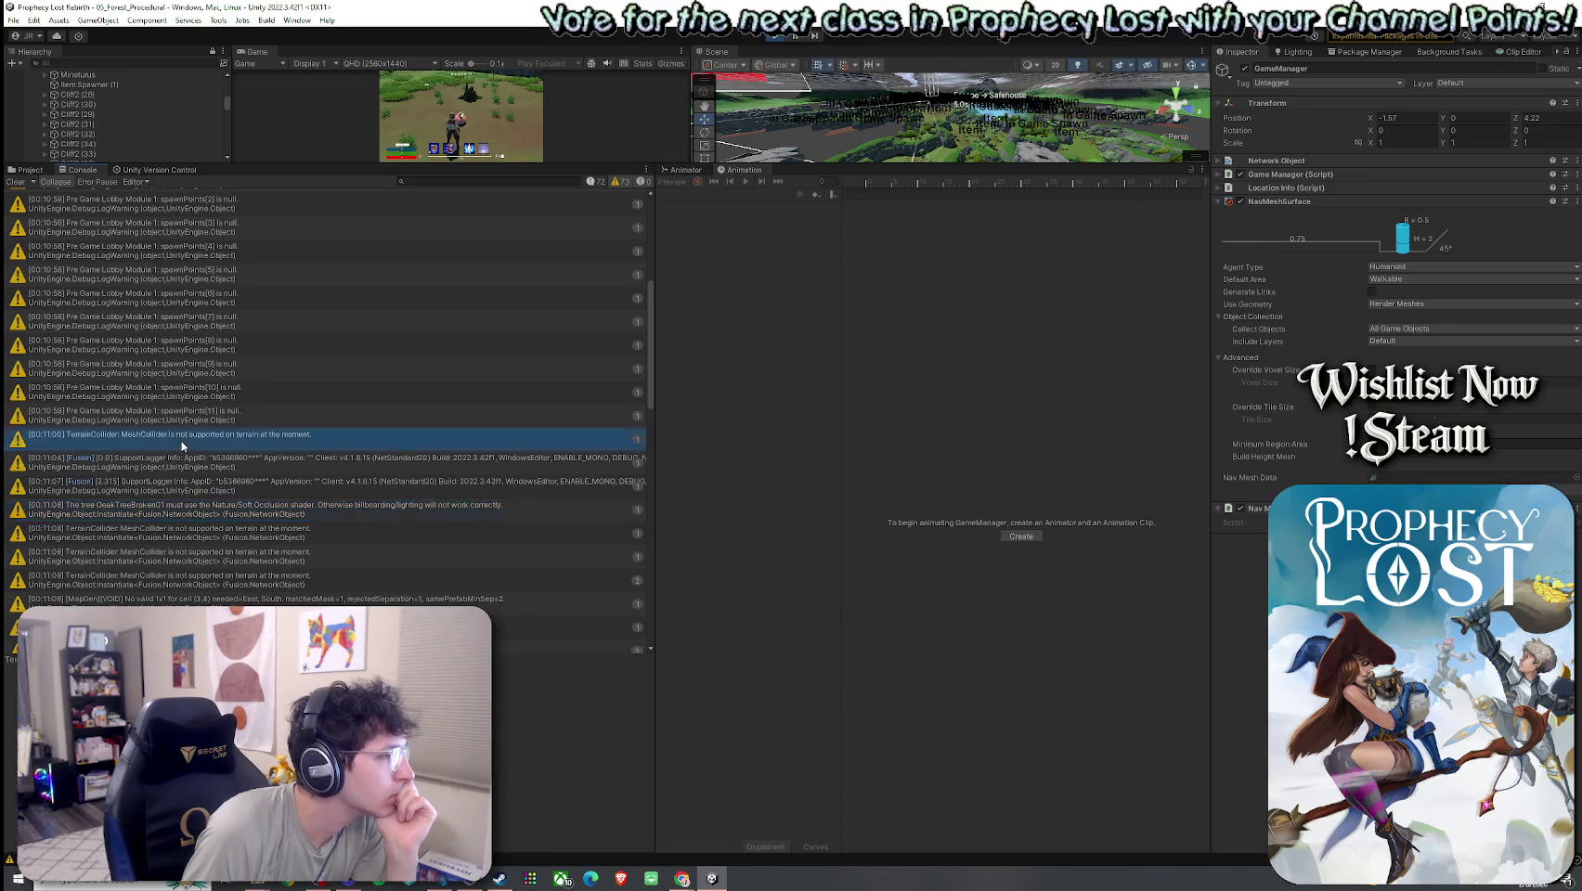
- Inspect the lobby module's spawnPoints[9] warning, then read the latest warning's stack trace
{"action": "scroll", "coordinate": [194, 409], "scroll_direction": "up", "scroll_amount": 8}
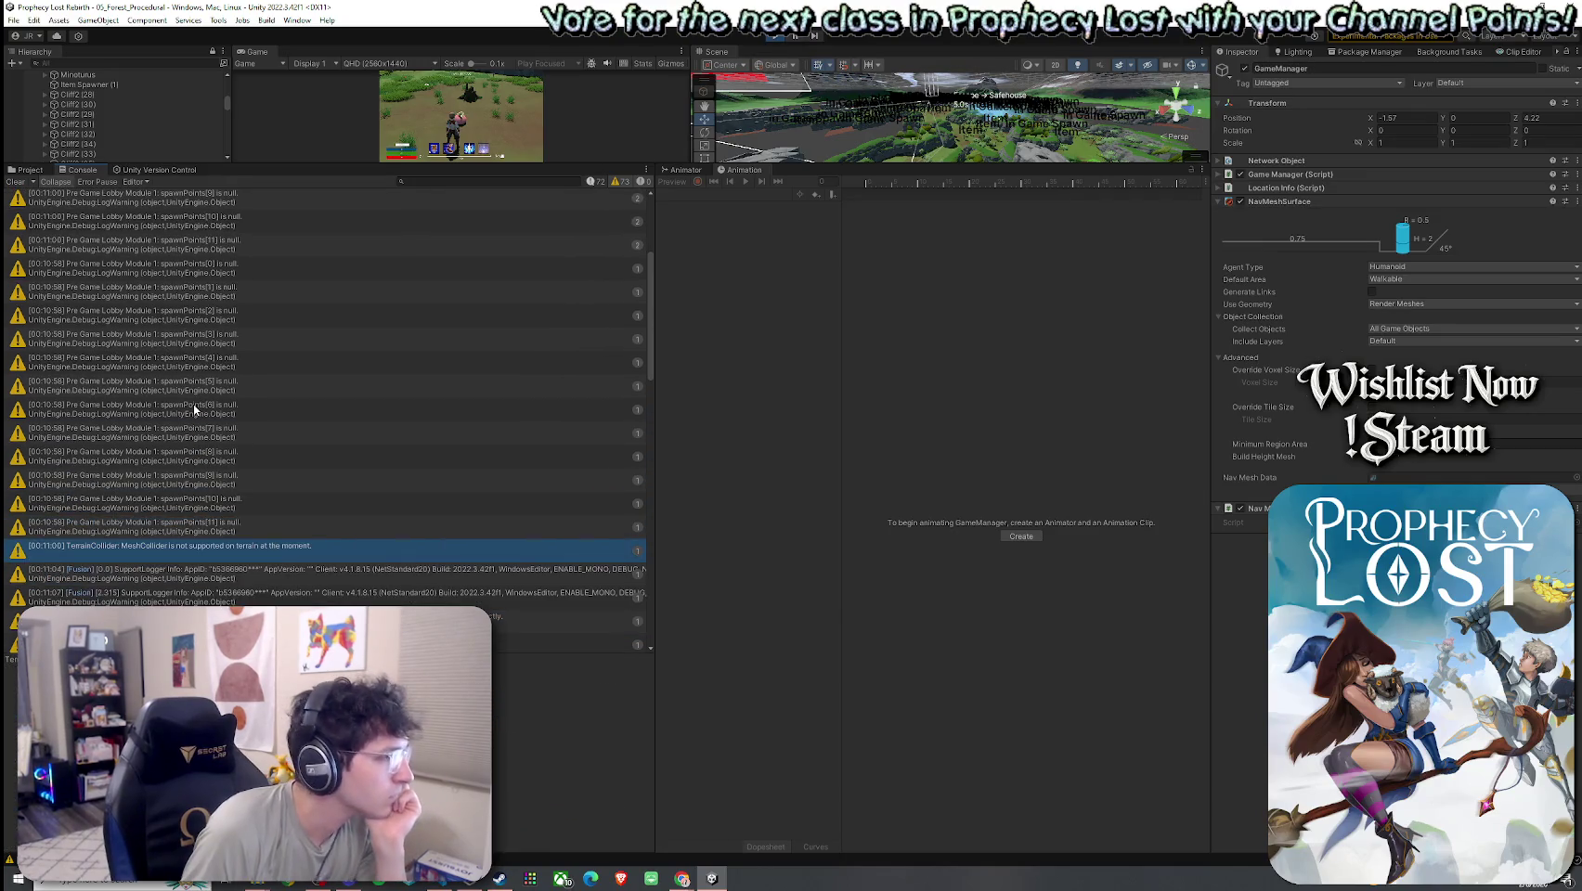
{"action": "left_click", "coordinate": [195, 381]}
{"action": "scroll", "coordinate": [181, 459], "scroll_direction": "down", "scroll_amount": 4}
{"action": "scroll", "coordinate": [176, 464], "scroll_direction": "down", "scroll_amount": 10}
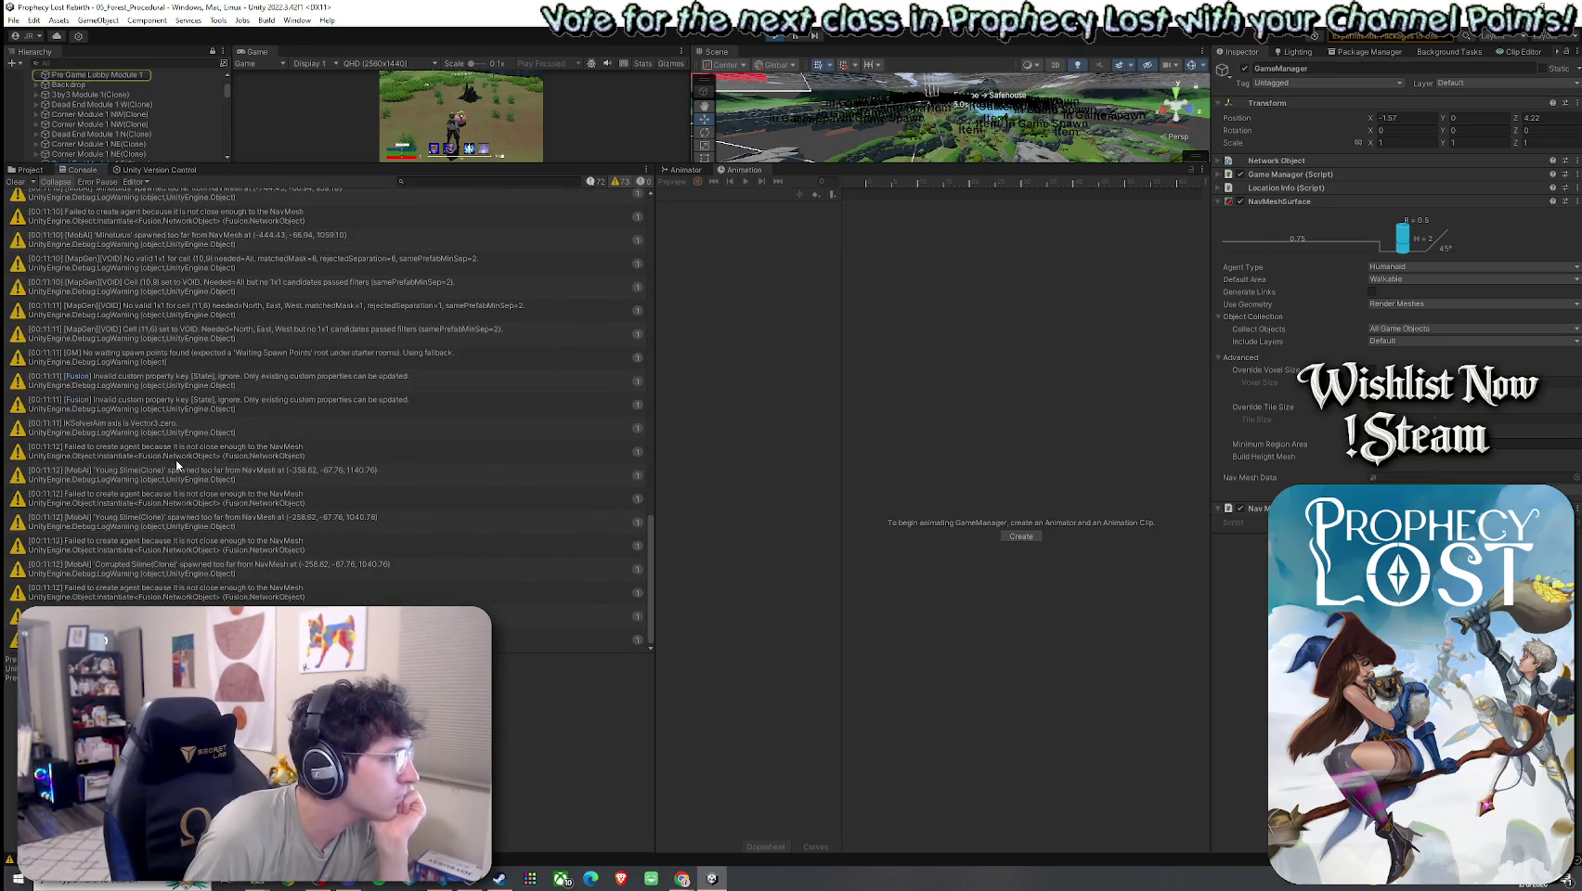
{"action": "left_click", "coordinate": [260, 641]}
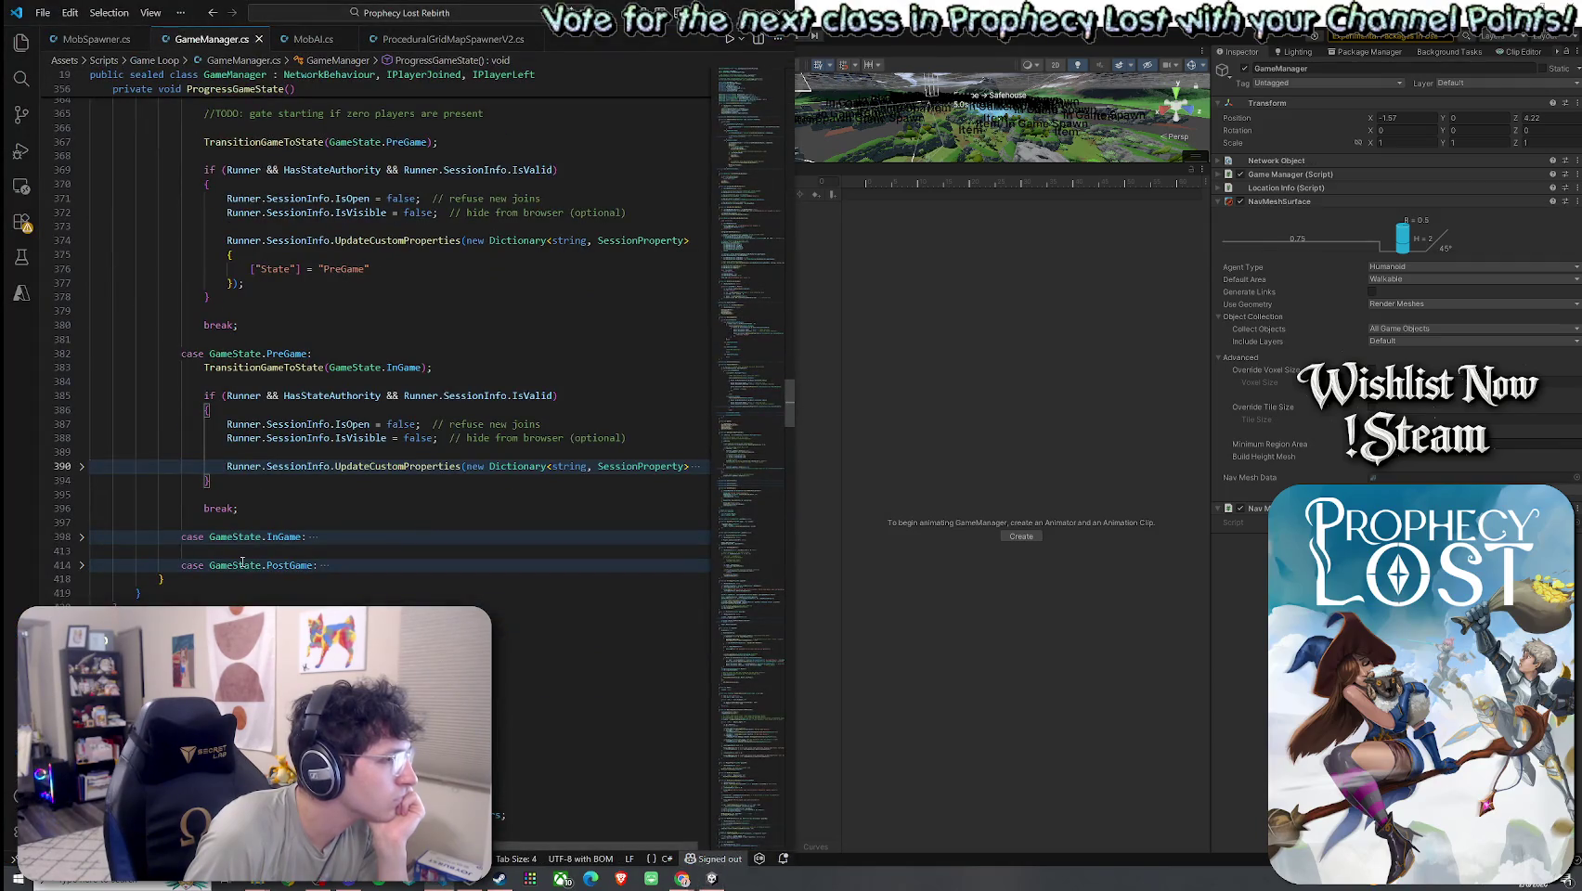
- Glance over GameManager.cs, return to Unity, and shrink the Console to enlarge the game views
{"action": "key", "text": "Left"}
{"action": "key", "text": "Left"}
{"action": "key", "text": "Left"}
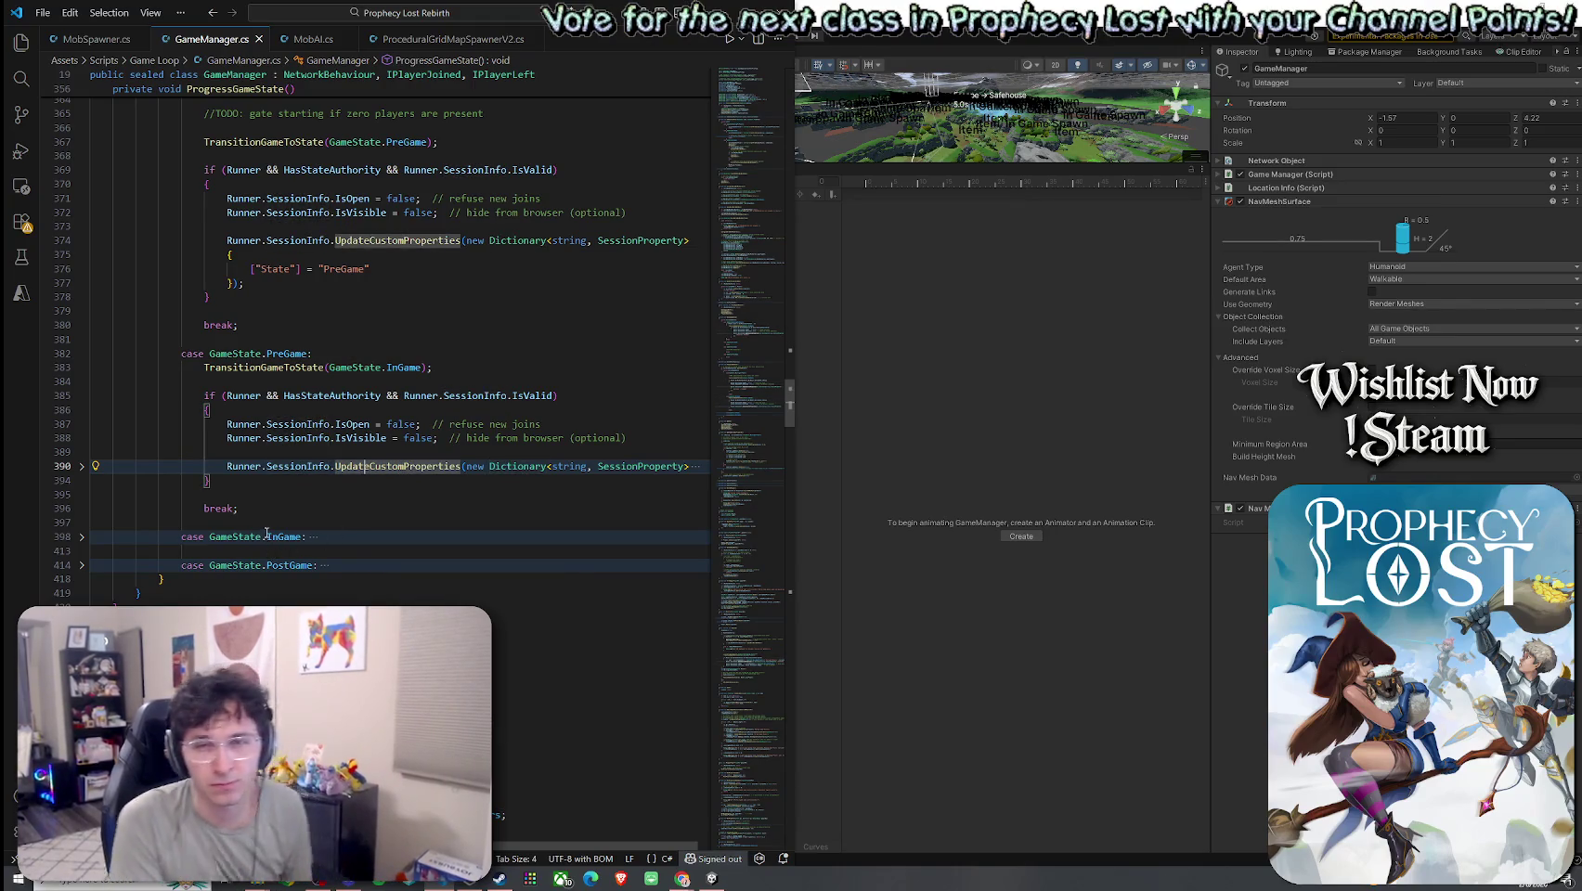
{"action": "left_click", "coordinate": [843, 46]}
{"action": "left_click_drag", "start_coordinate": [617, 165], "coordinate": [616, 566]}
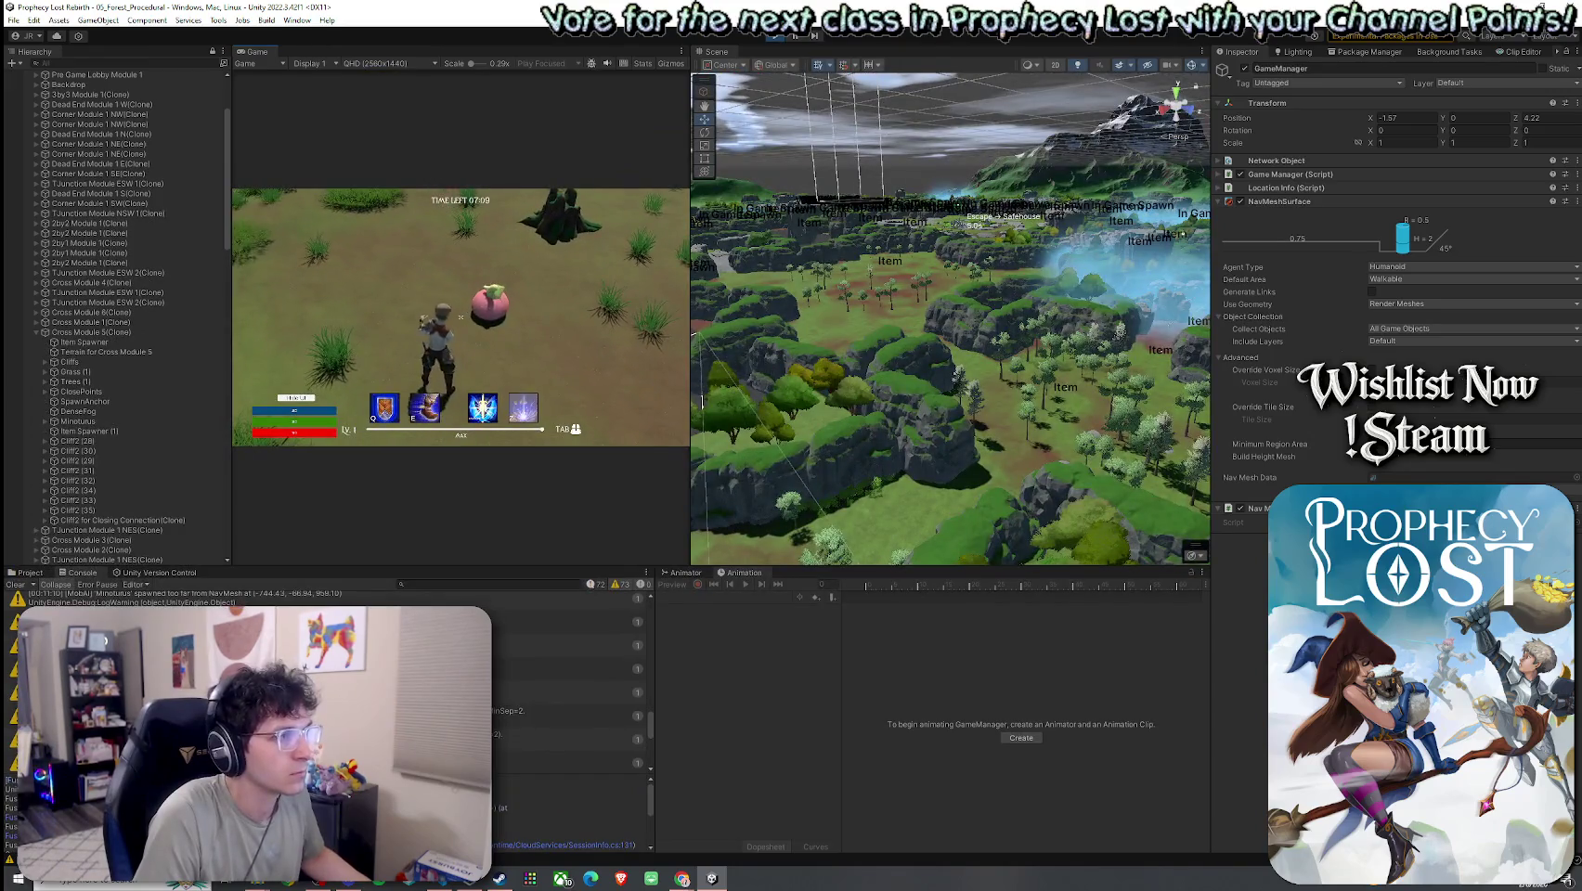
- Run the character forward through the forest, then bring up the Scene view Gizmos options
{"action": "key", "text": "w"}
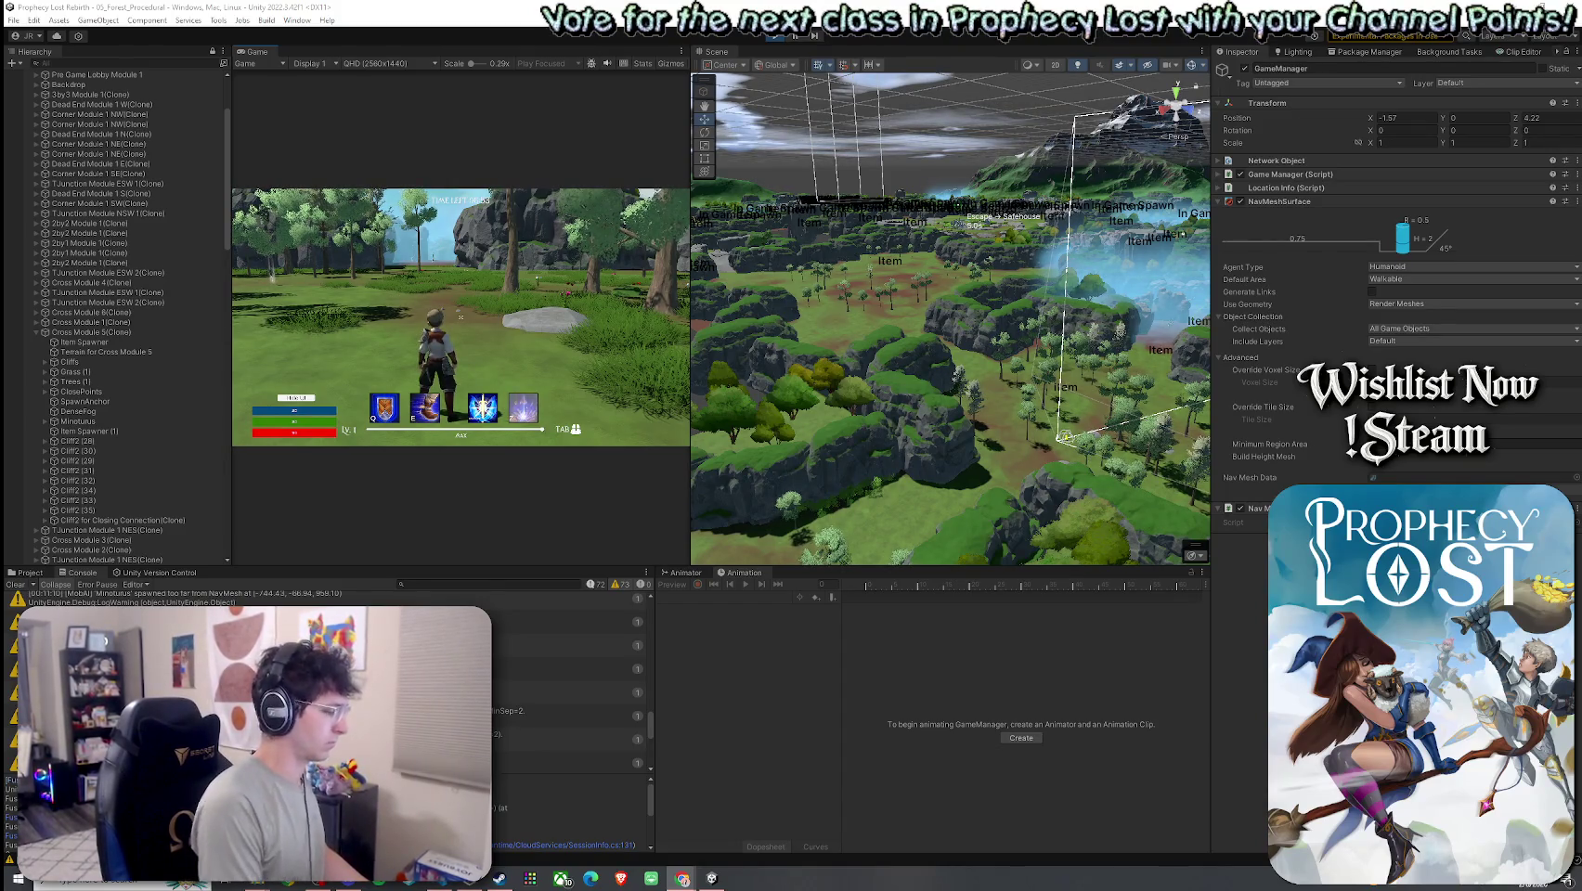
{"action": "left_click", "coordinate": [1202, 65]}
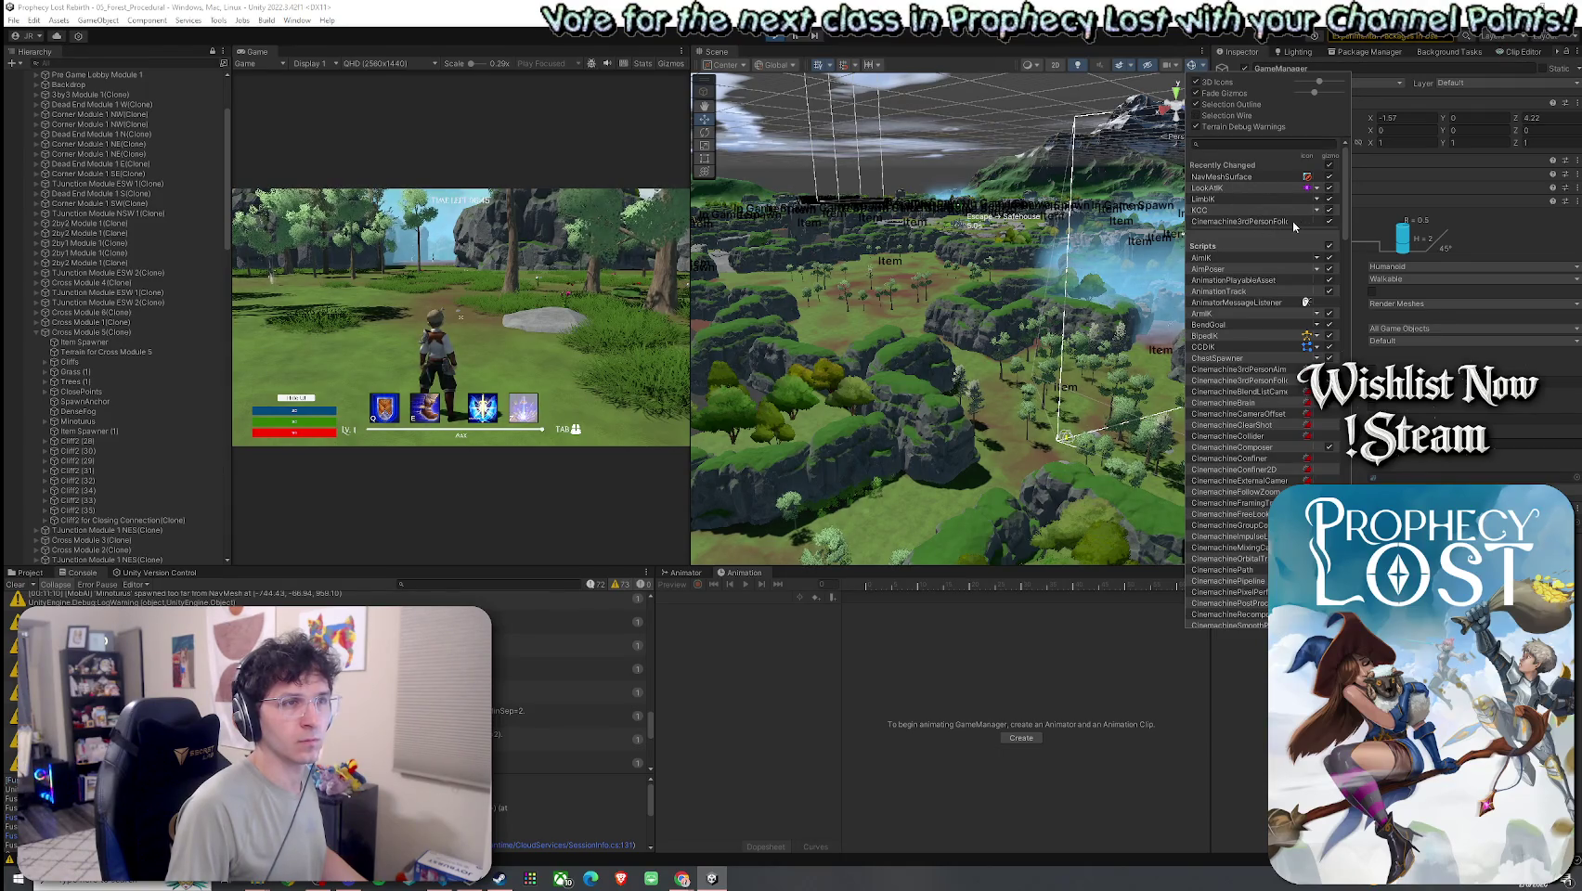
- Scroll through the Gizmos Scripts list and dismiss it without changing anything
{"action": "scroll", "coordinate": [1271, 218], "scroll_direction": "down", "scroll_amount": 10}
{"action": "scroll", "coordinate": [1272, 221], "scroll_direction": "down", "scroll_amount": 15}
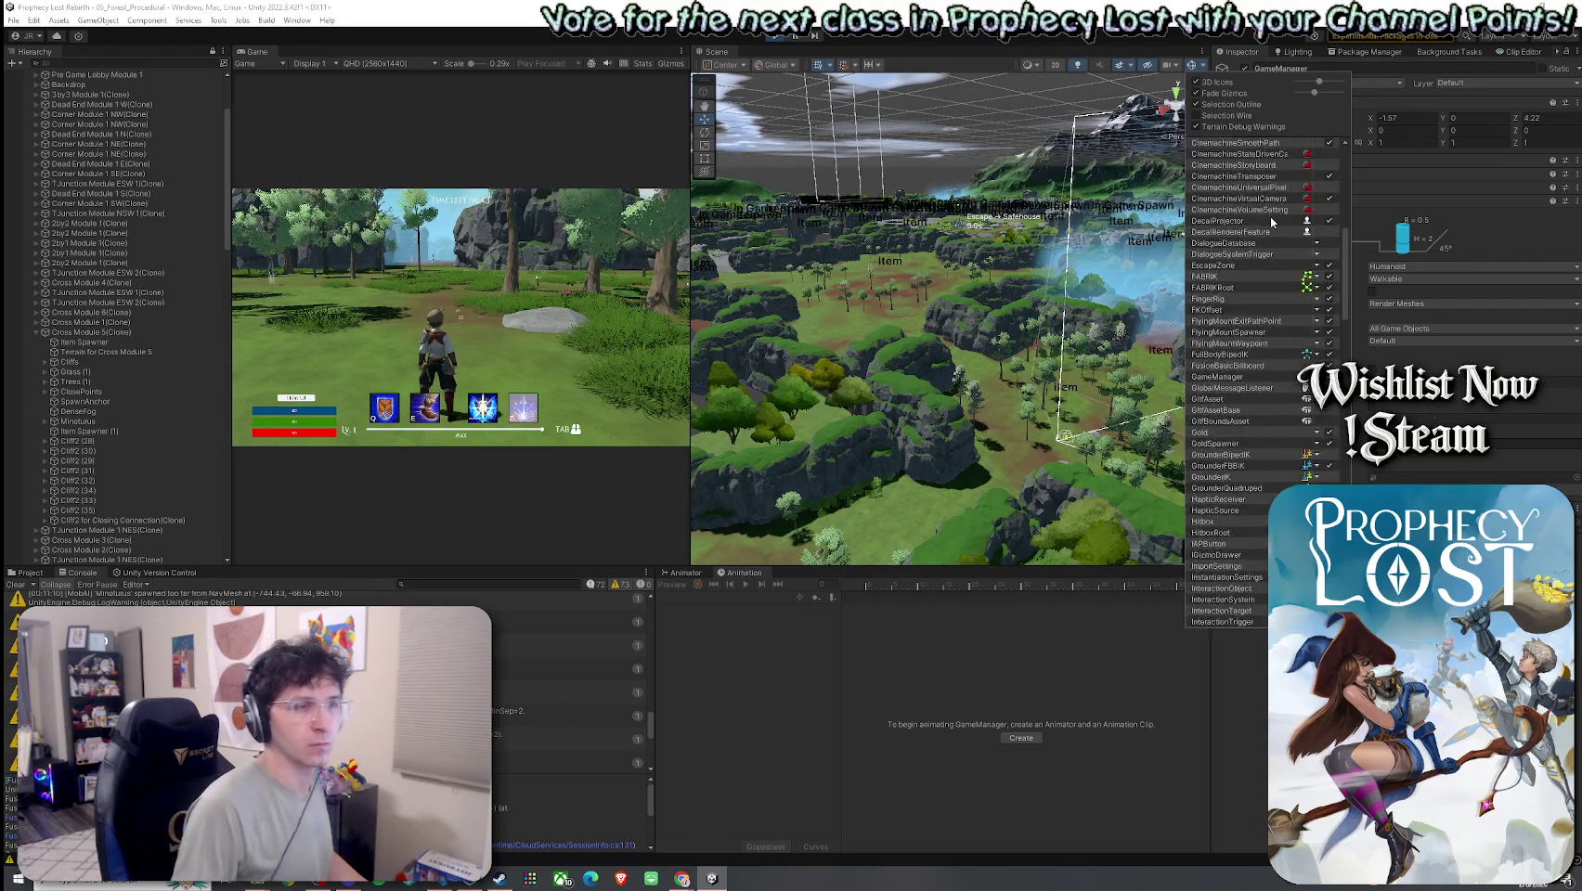
{"action": "scroll", "coordinate": [1261, 216], "scroll_direction": "down", "scroll_amount": 10}
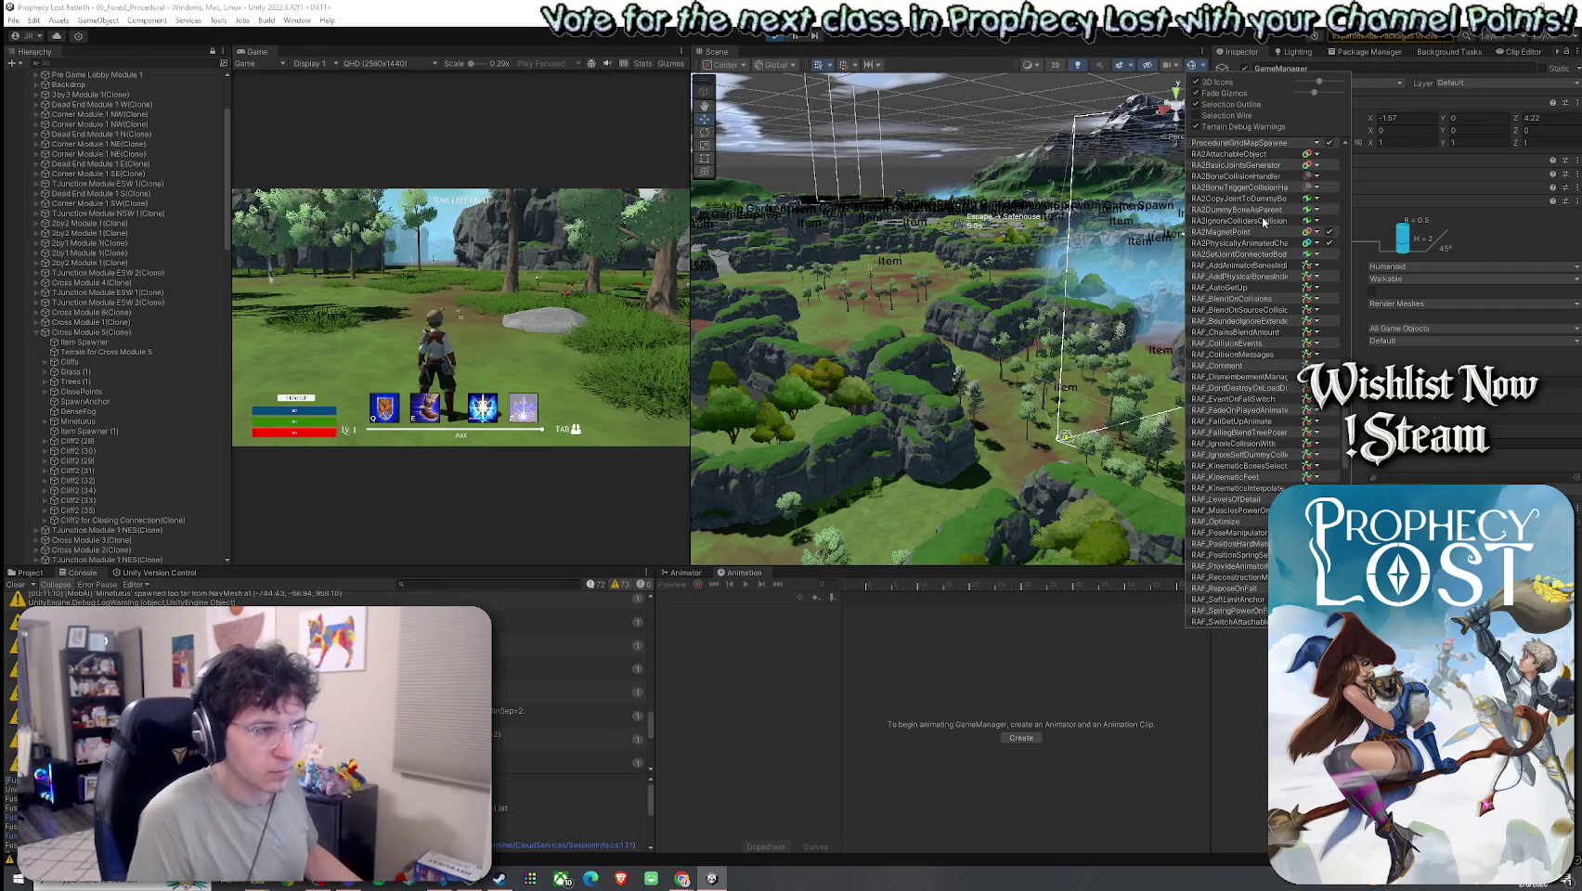
{"action": "key", "text": "Escape"}
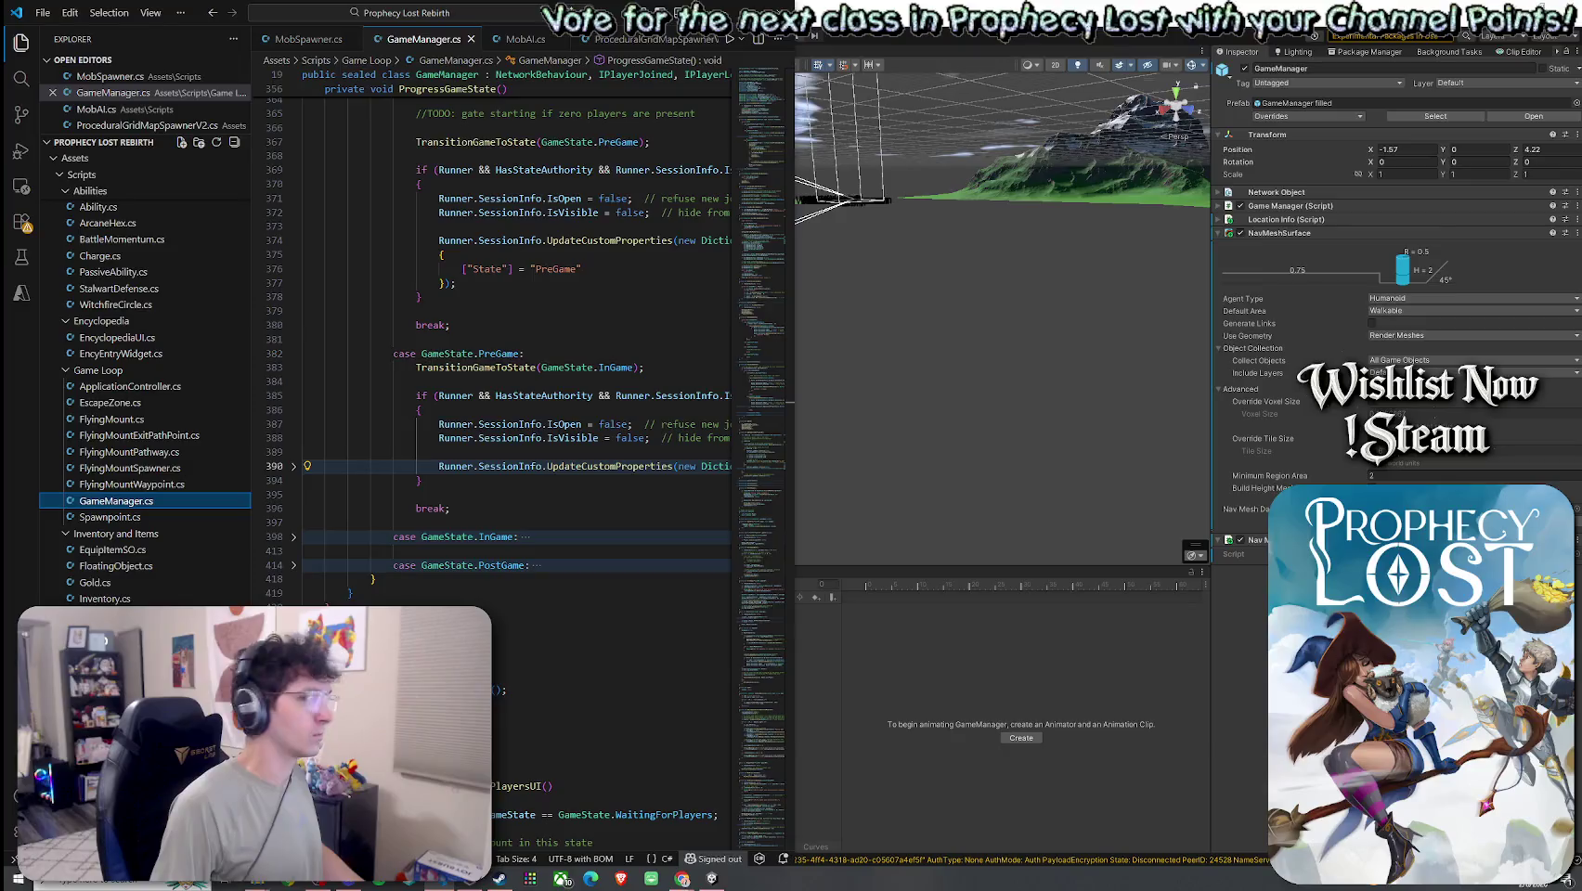
- In VS Code, pick an option from the GameManager.cs tab's context menu, then return to Unity
{"action": "key", "text": "alt+Tab"}
{"action": "right_click", "coordinate": [417, 89]}
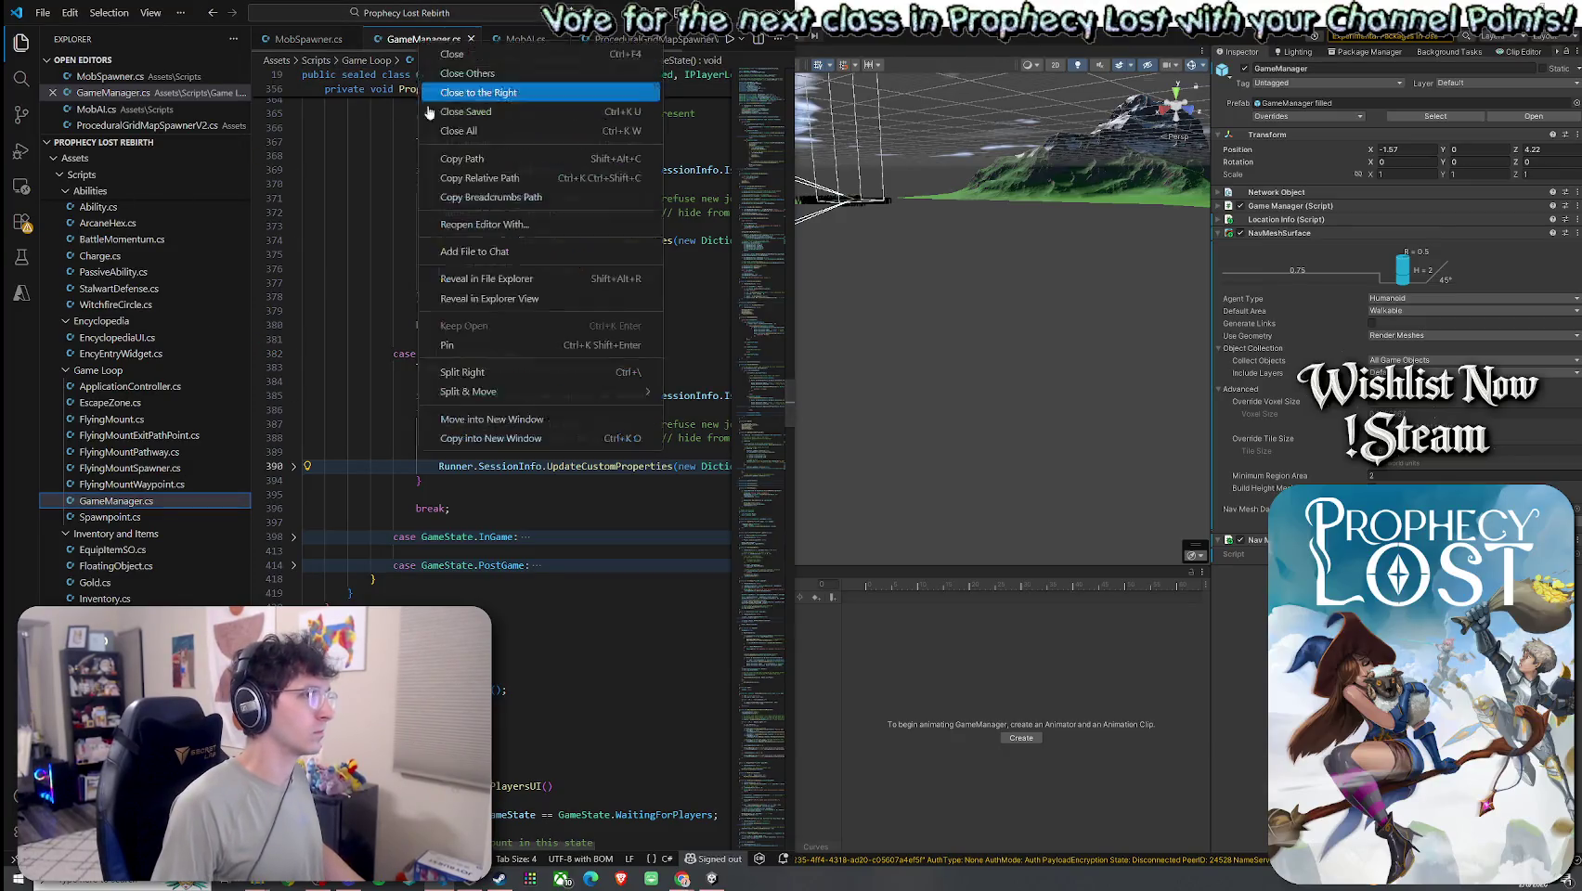
{"action": "left_click", "coordinate": [446, 304]}
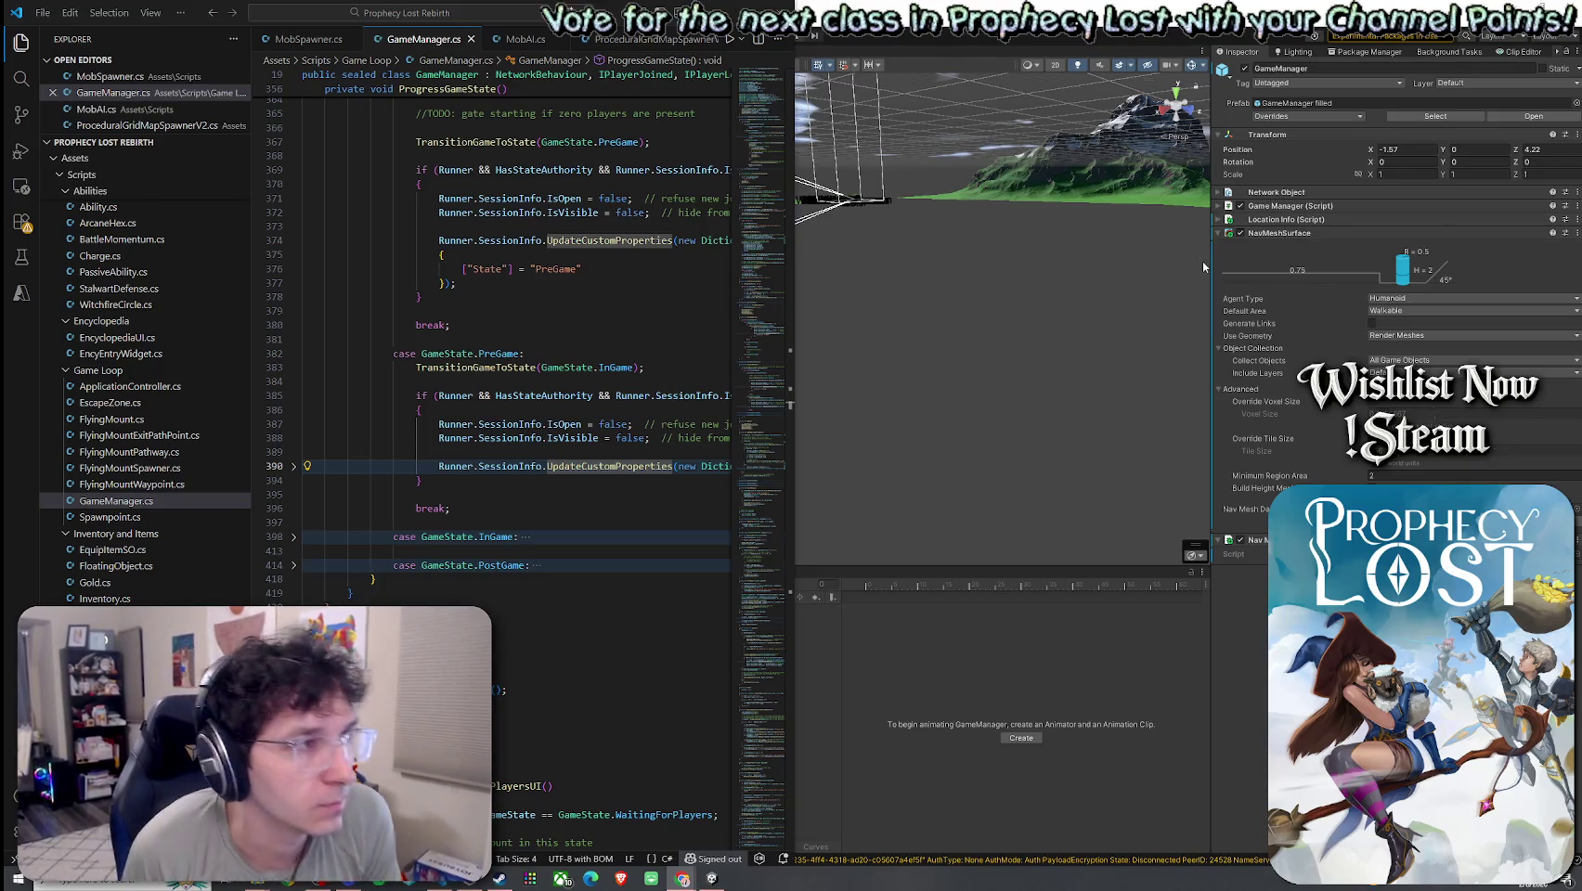
{"action": "key", "text": "alt+Tab"}
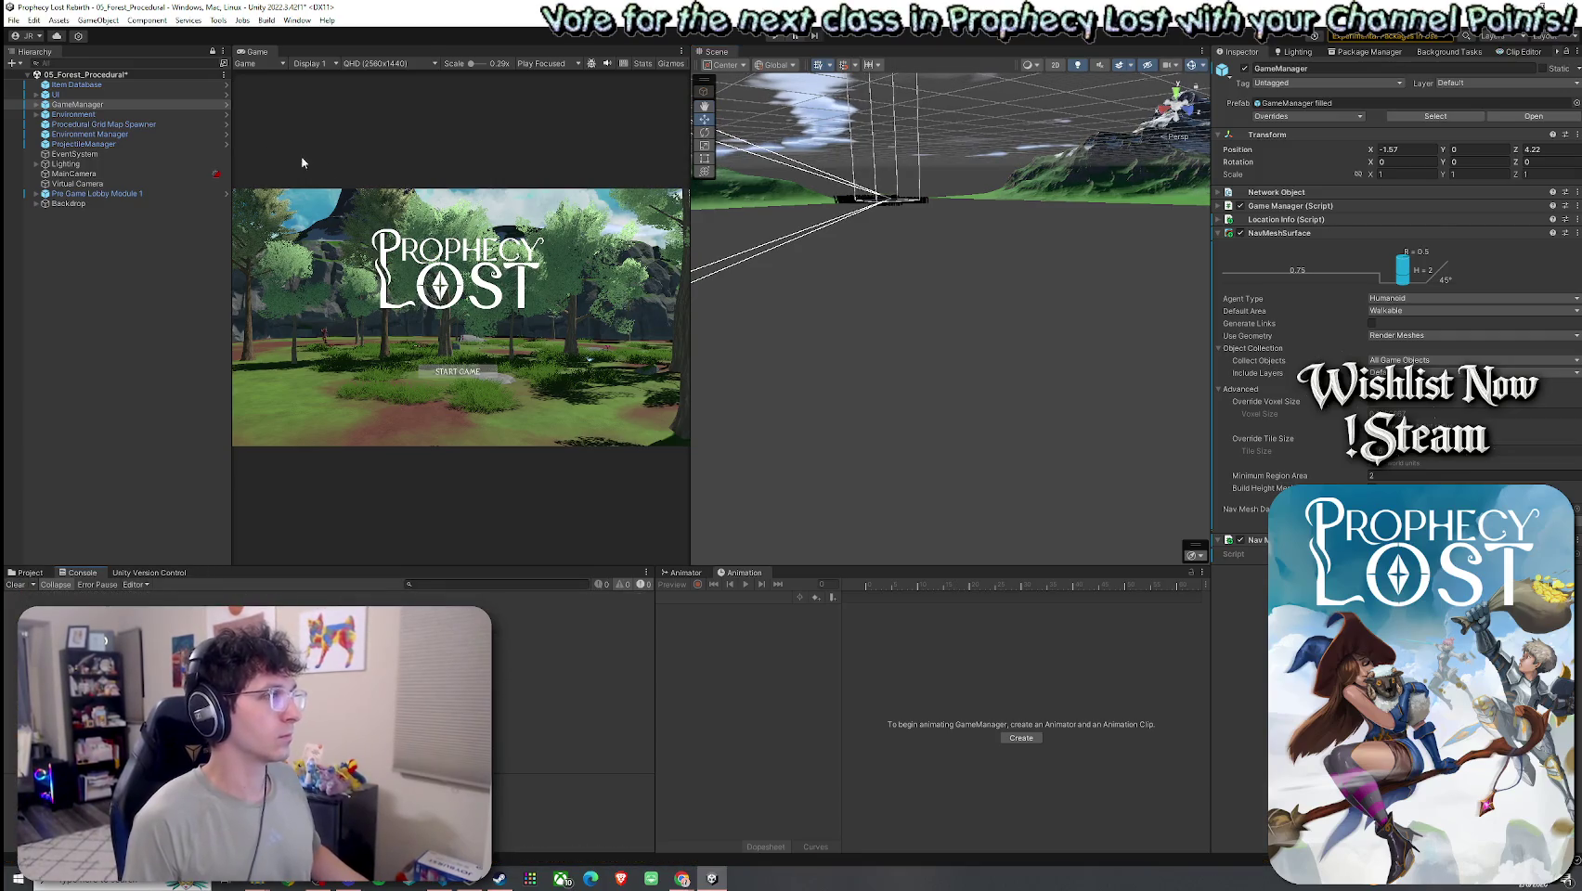
- Widen the Game view and show the Game Manager component's settings
{"action": "mouse_move", "coordinate": [690, 261]}
{"action": "left_mouse_down"}
{"action": "mouse_move", "coordinate": [979, 261]}
{"action": "mouse_move", "coordinate": [815, 252]}
{"action": "left_mouse_up"}
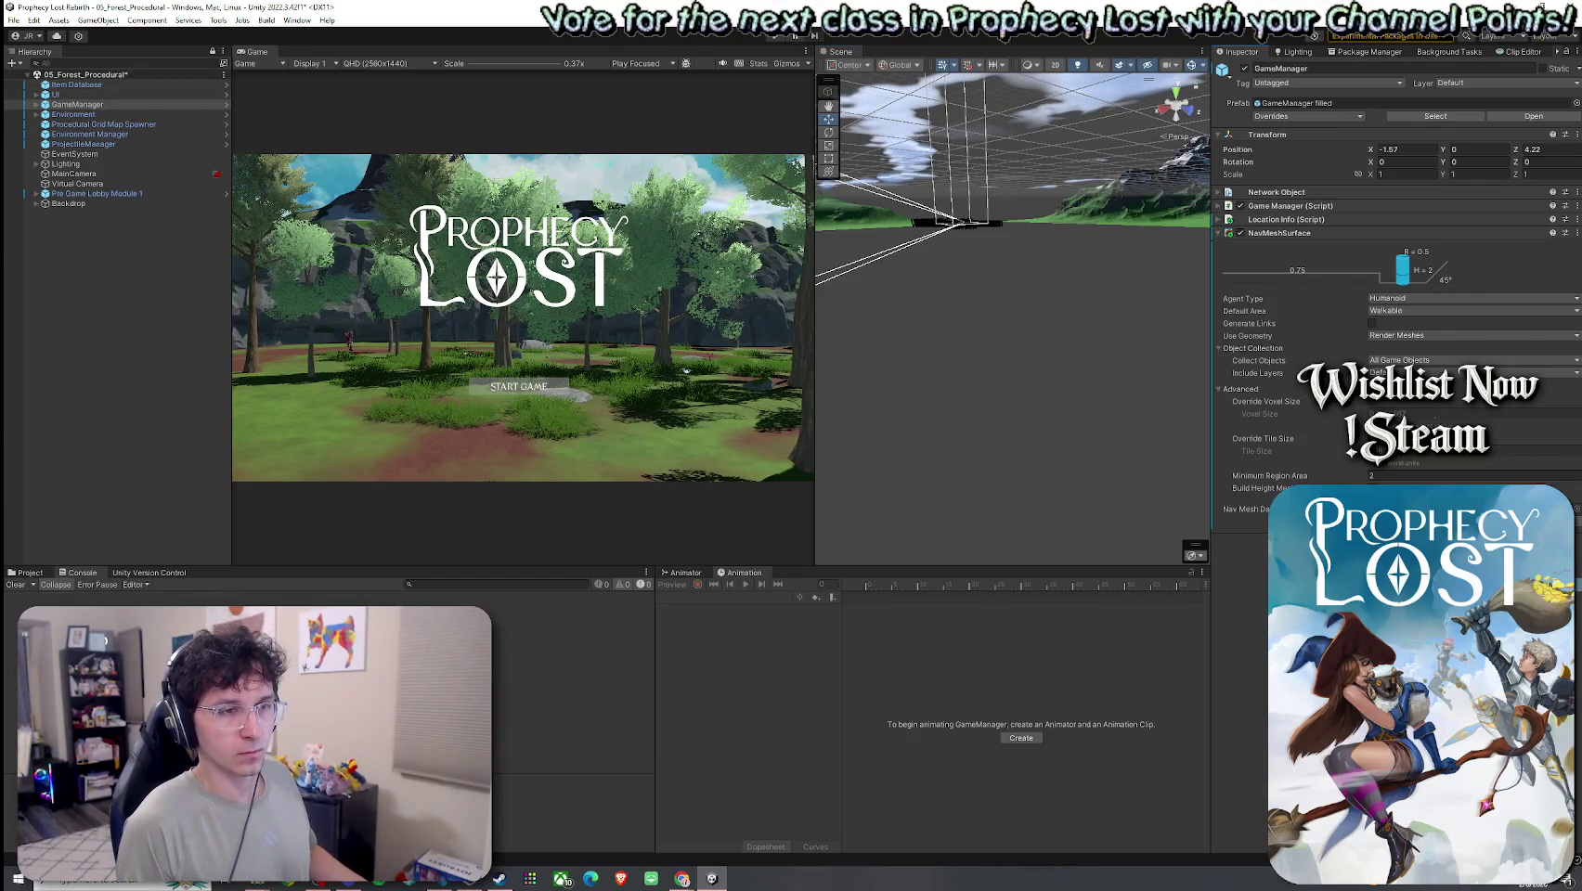
{"action": "left_click", "coordinate": [1218, 206]}
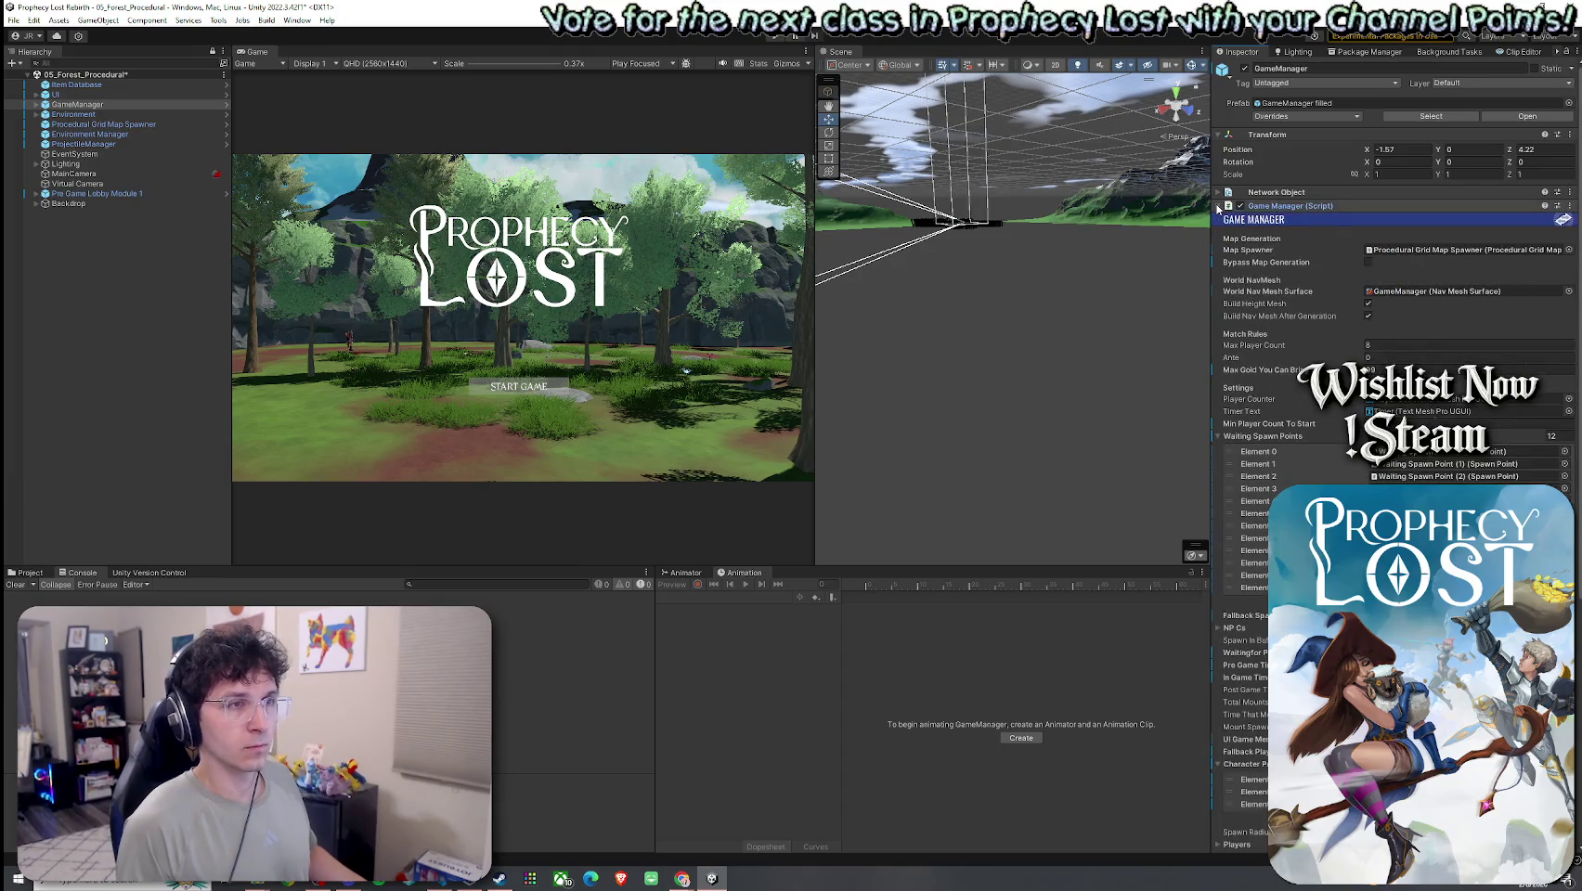
- Save the 05_Forest_Procedural scene with File > Save
{"action": "left_click", "coordinate": [14, 20]}
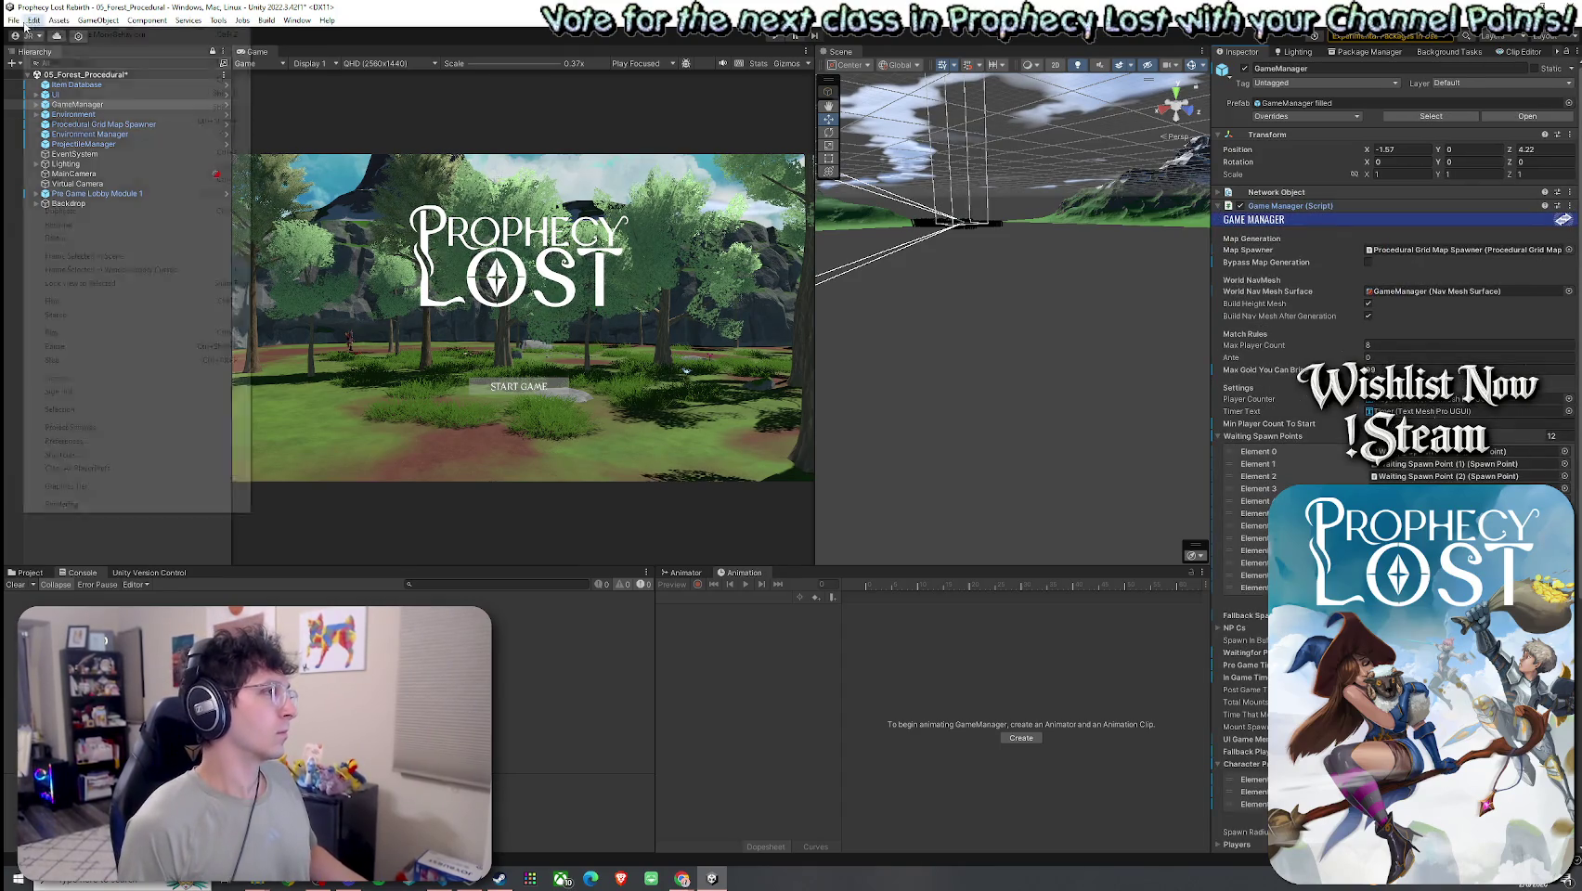
{"action": "left_click", "coordinate": [39, 82]}
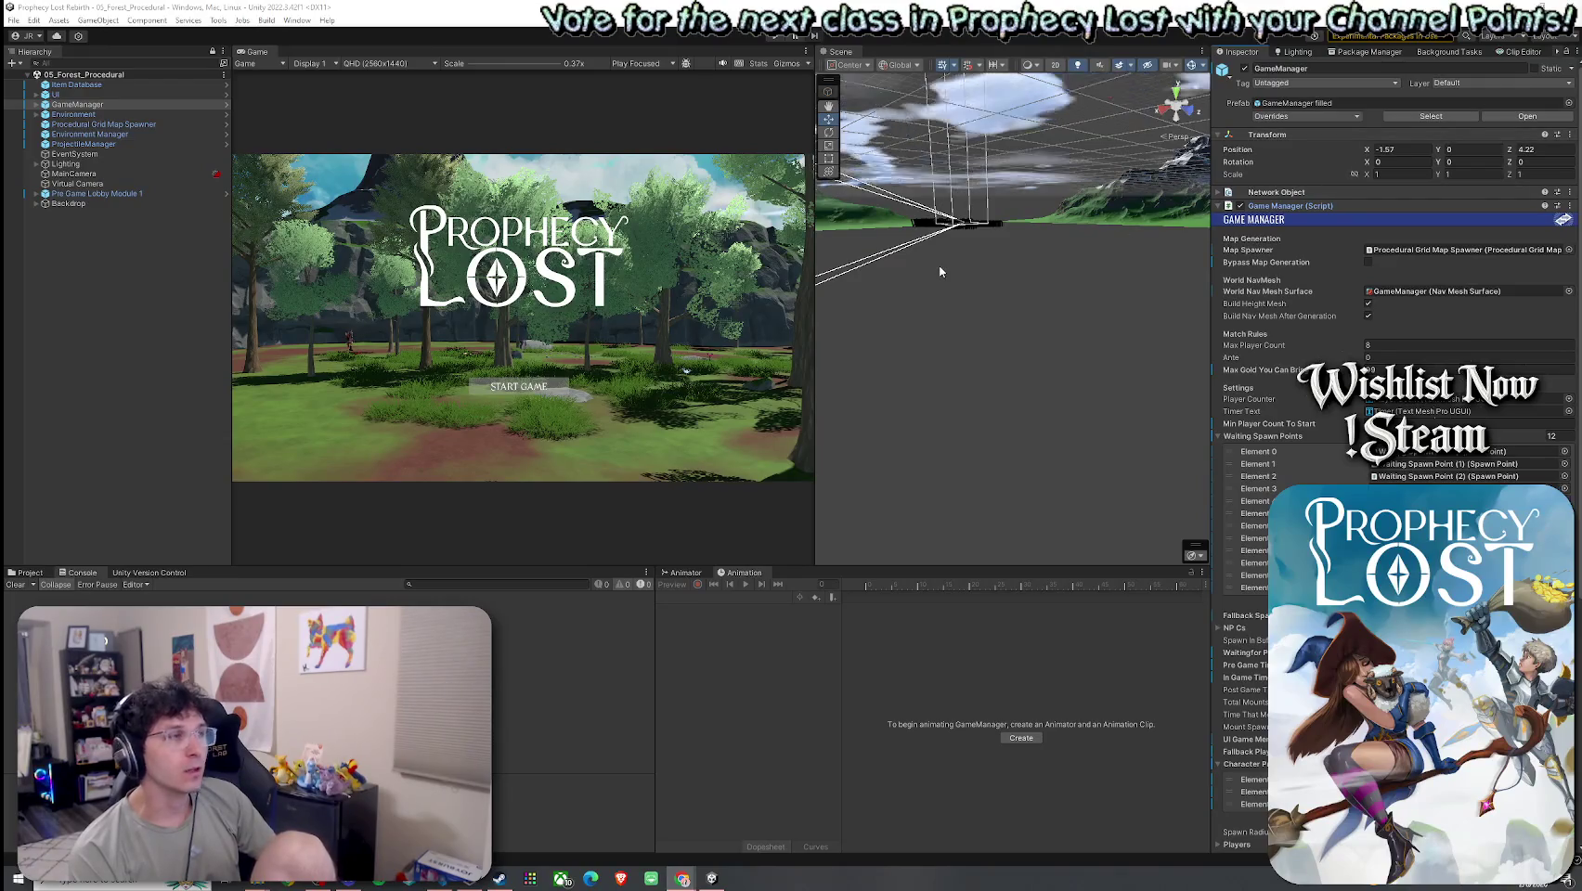
{"action": "left_click", "coordinate": [14, 19]}
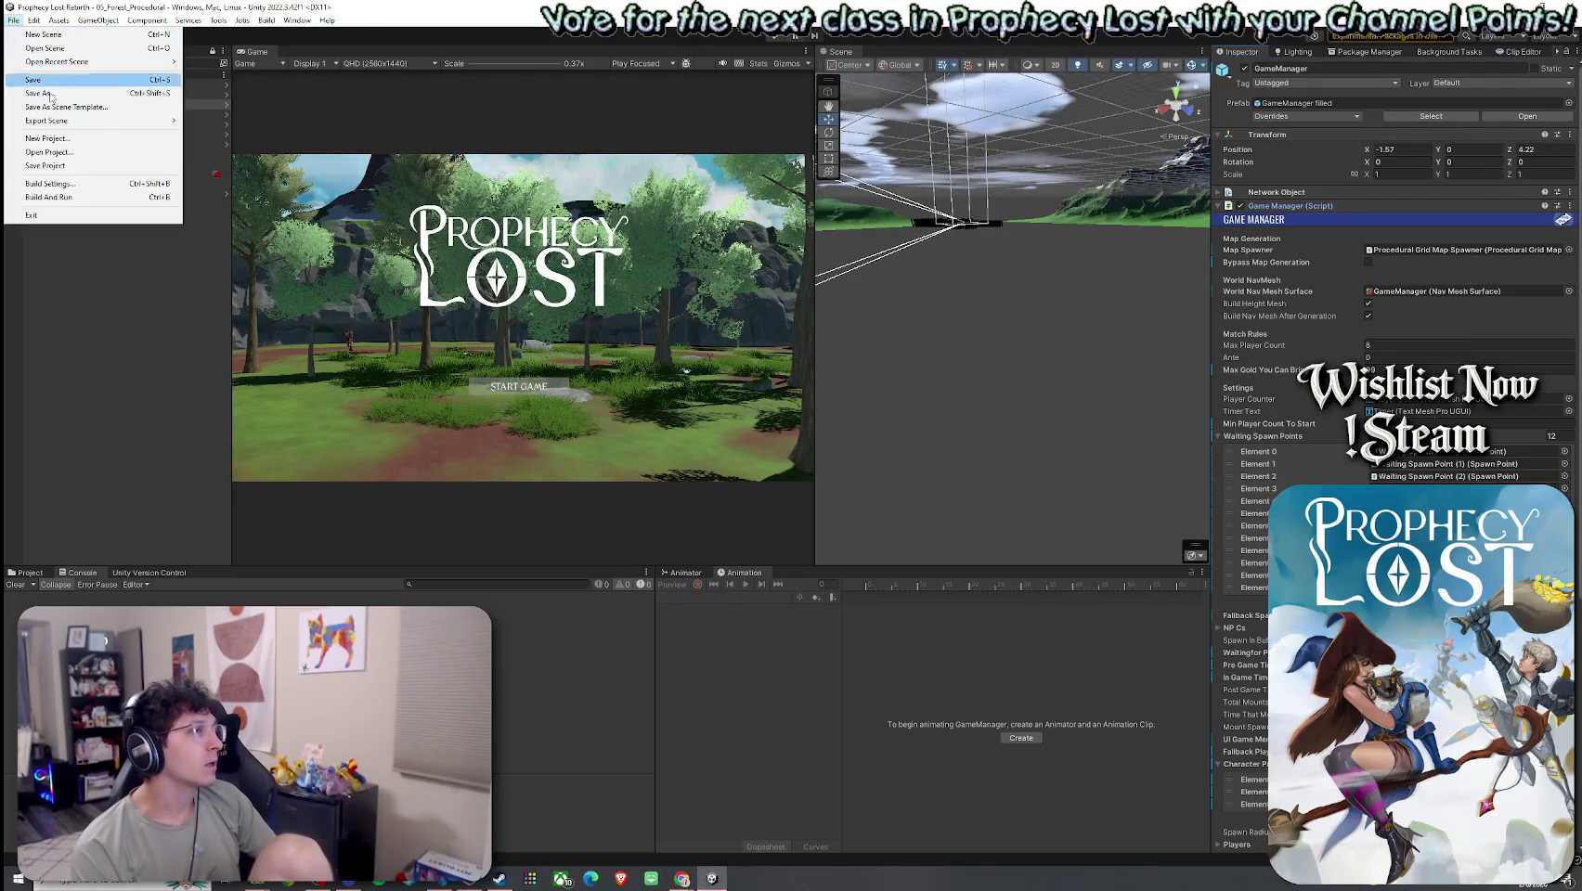
{"action": "left_click", "coordinate": [683, 878]}
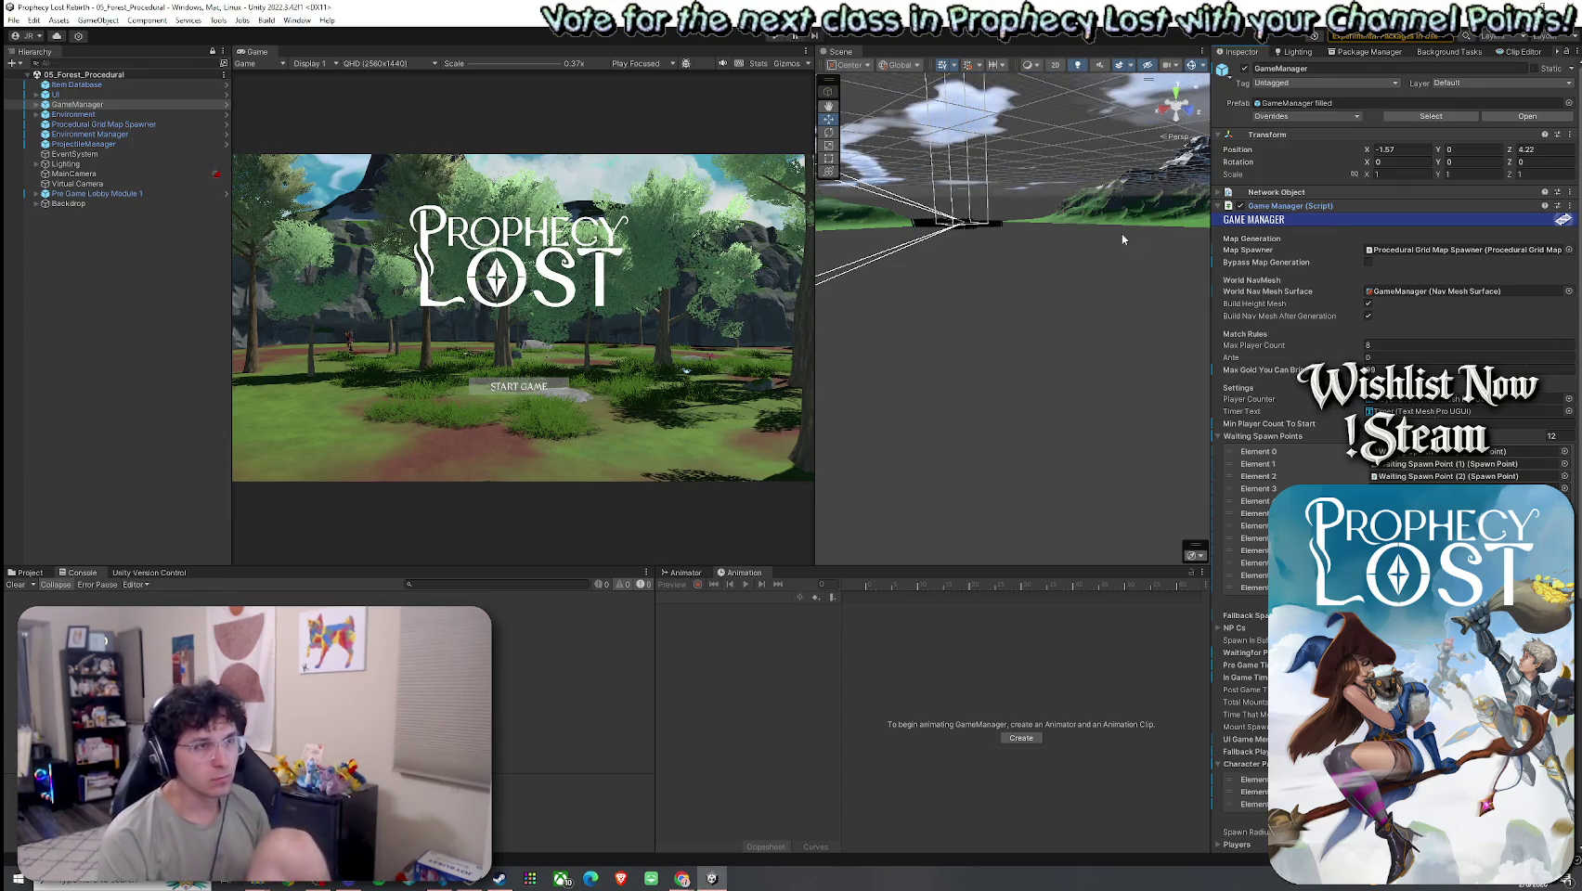
- Start play-testing the forest level, then widen the Game view at the Scene view's expense
{"action": "left_click", "coordinate": [776, 35]}
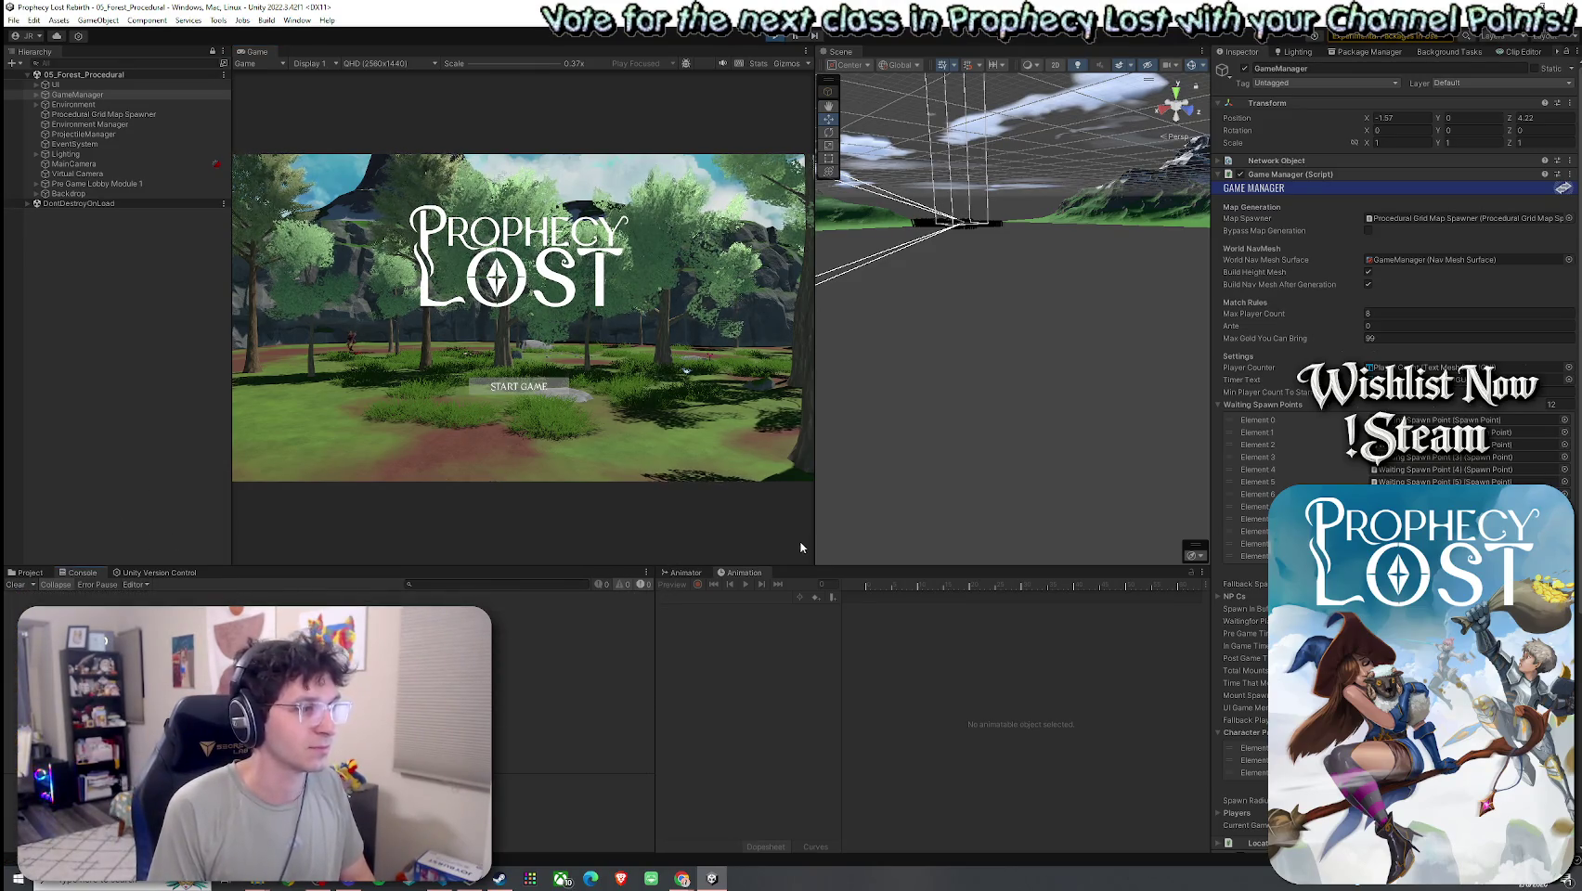
{"action": "left_click_drag", "start_coordinate": [816, 546], "coordinate": [1024, 527]}
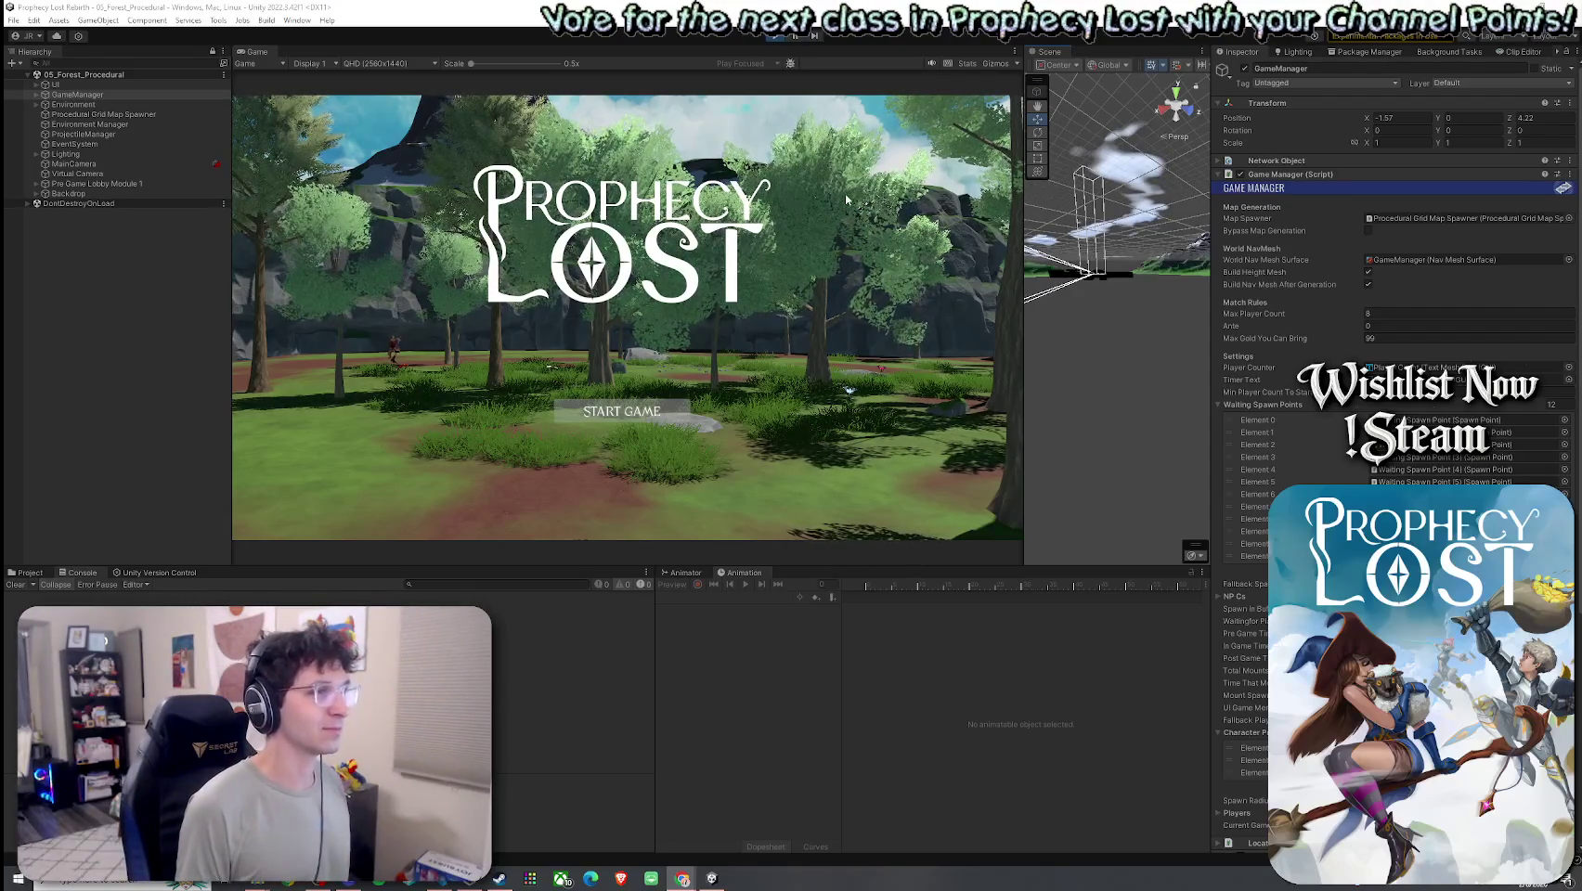
- Start the game from the Prophecy Lost title screen's START GAME button
{"action": "left_click", "coordinate": [653, 411]}
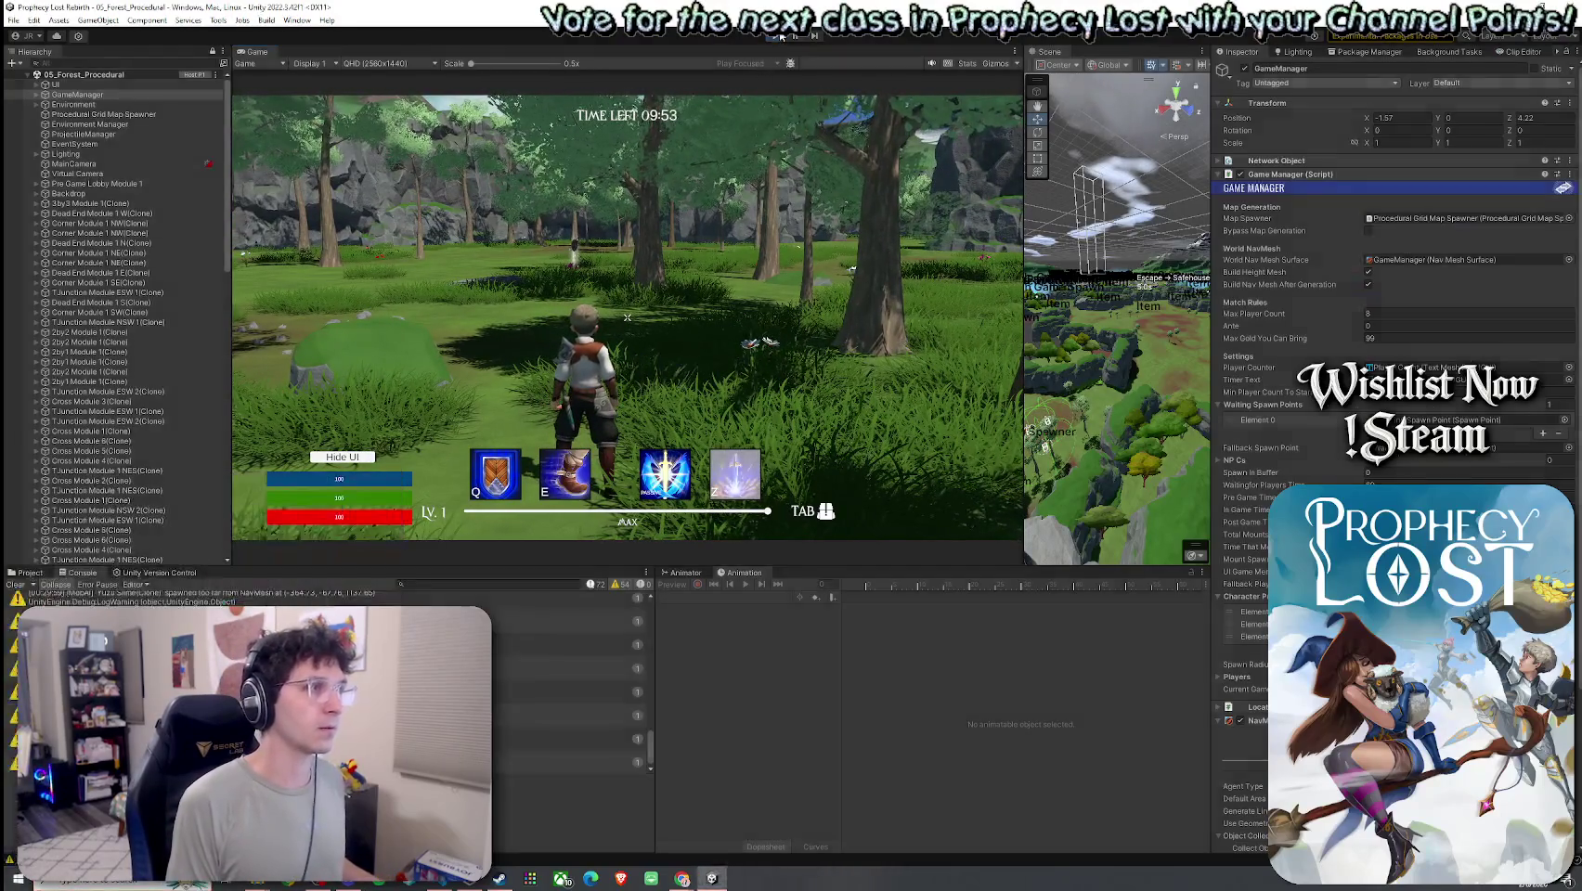
- Stop play, clear the Console warnings, re-enter Play mode, and start a fresh game
{"action": "key", "text": "ctrl+p"}
{"action": "left_click", "coordinate": [21, 585]}
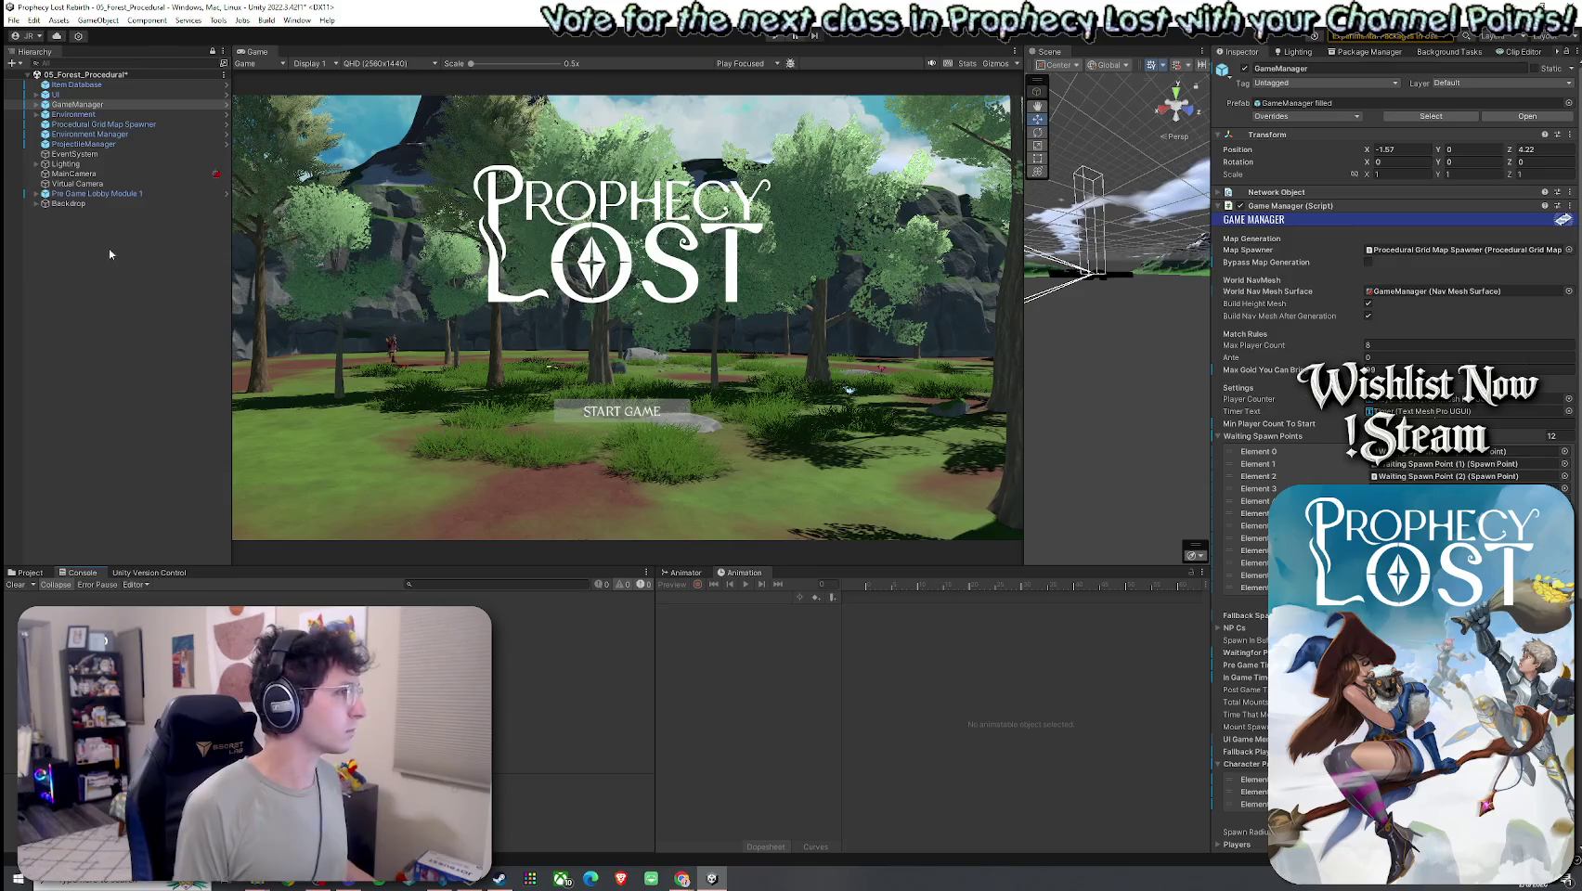
{"action": "key", "text": "ctrl+p"}
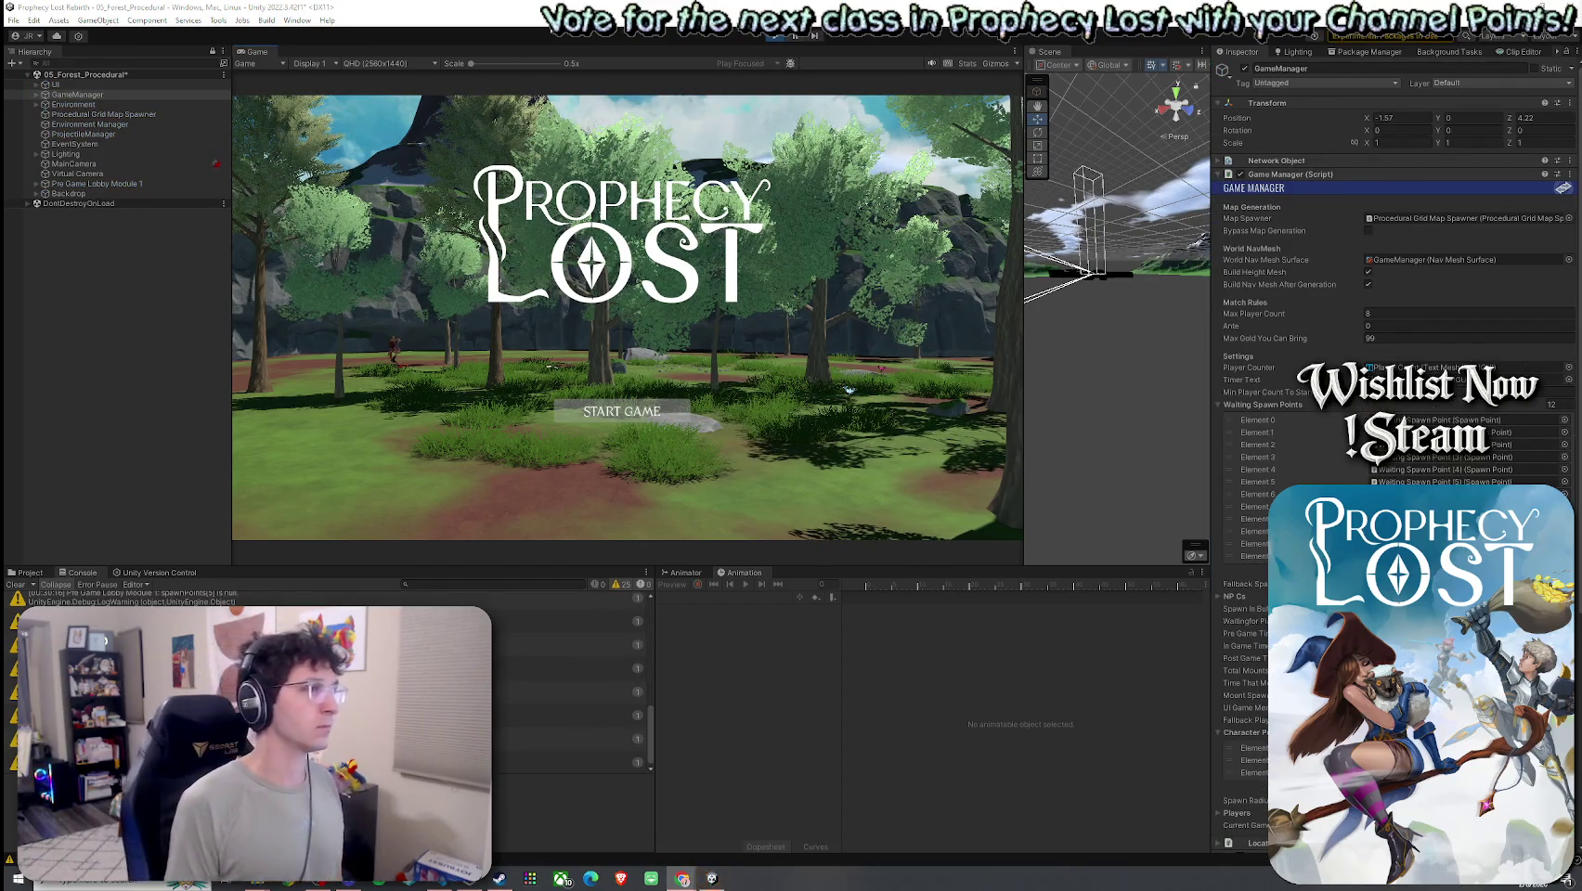
{"action": "left_click", "coordinate": [624, 412]}
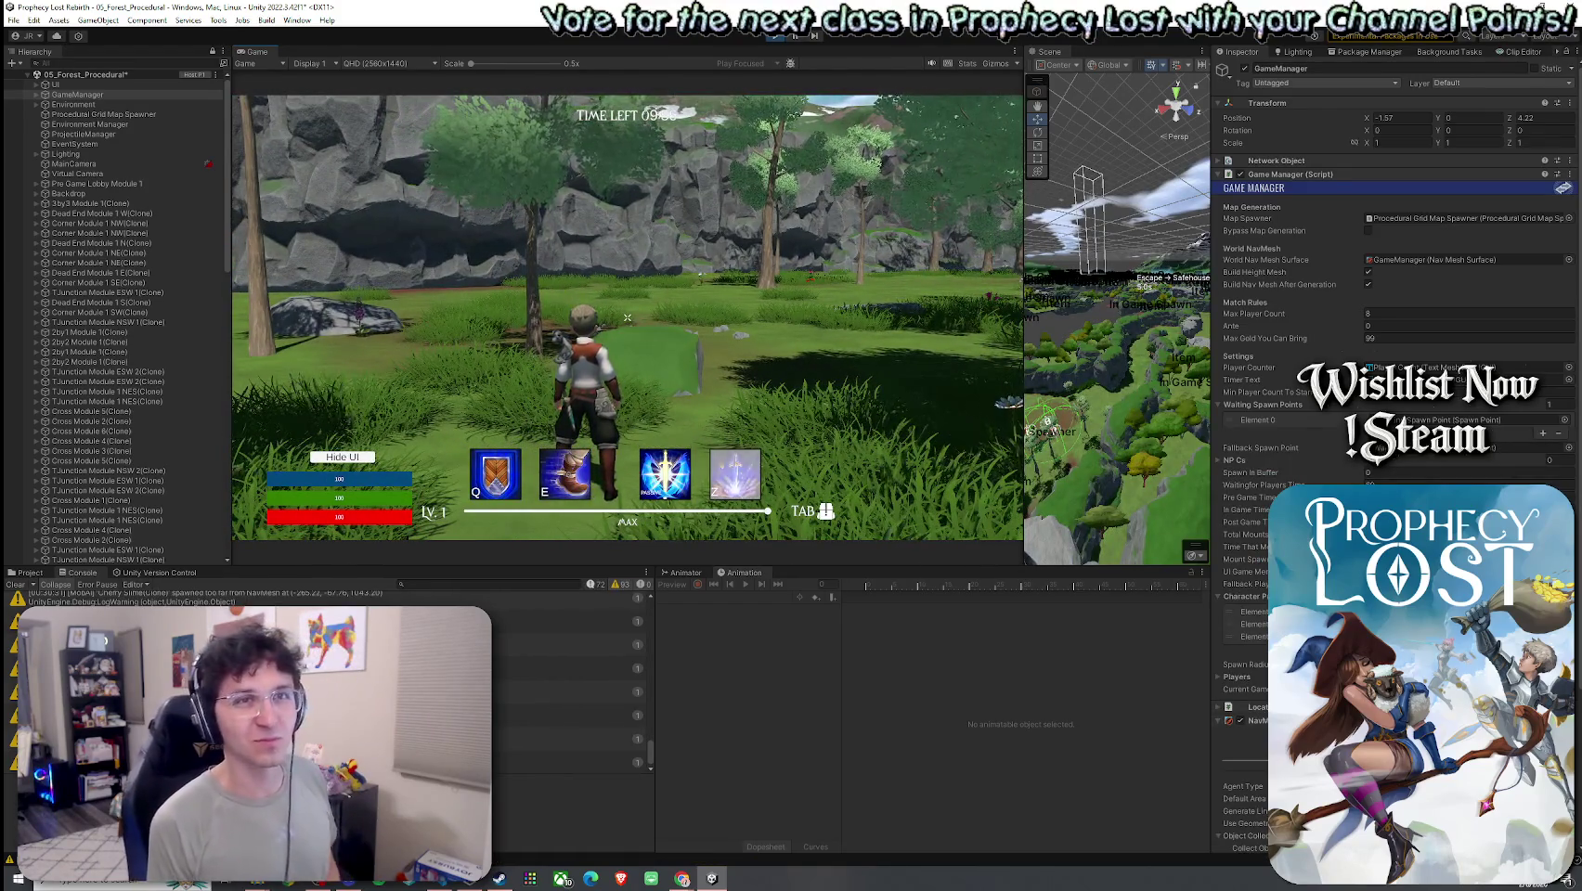
- Run the player forward past the mossy rock and through the trees into the open grassy clearing
{"action": "key", "text": "super"}
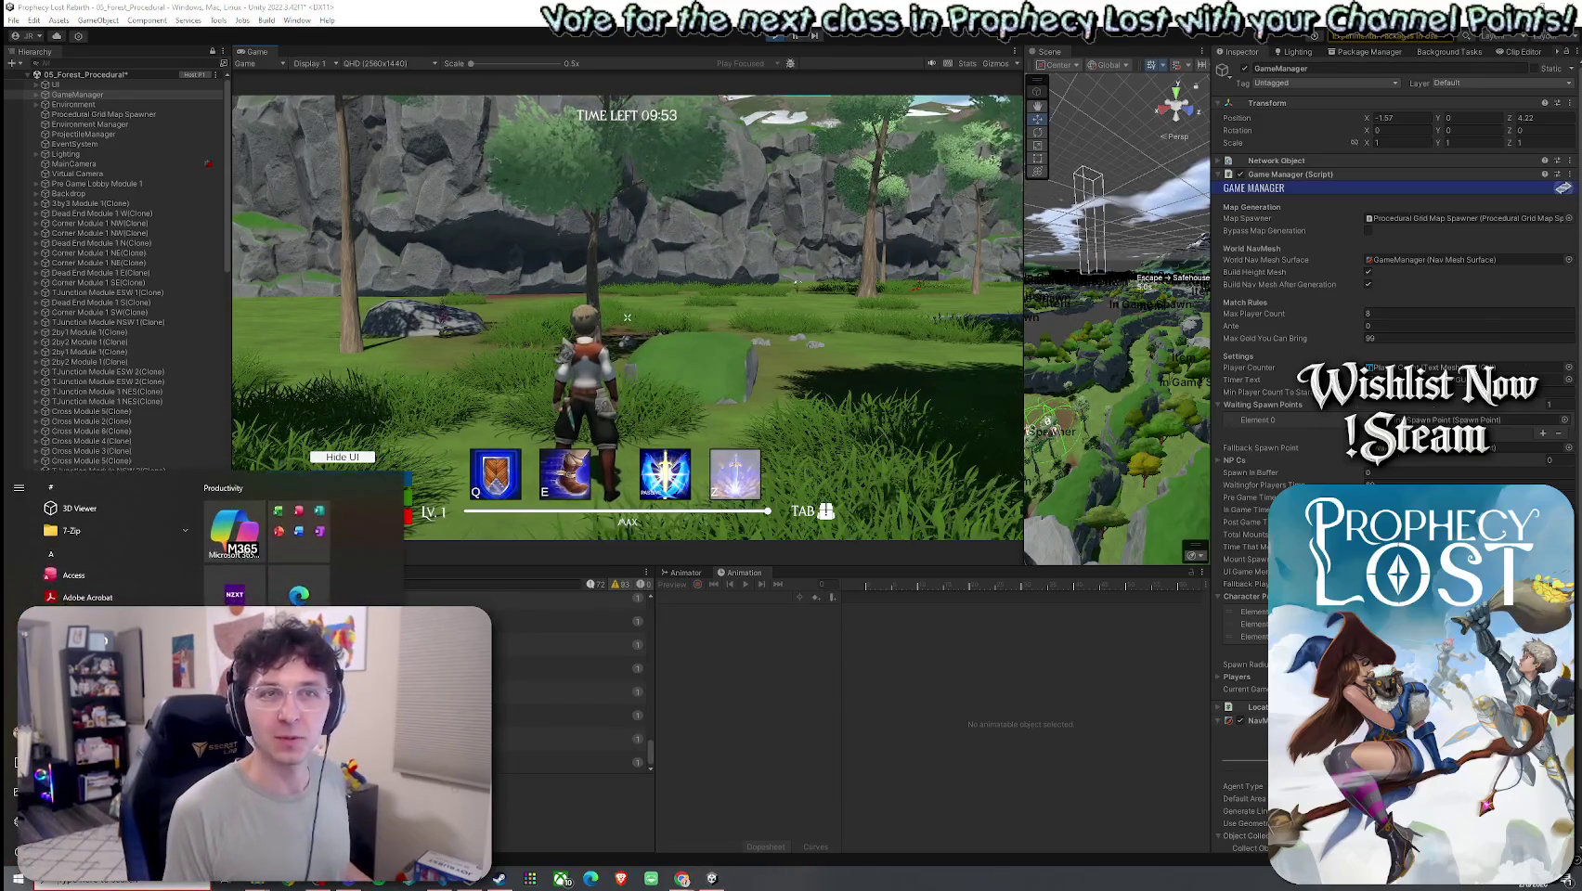
{"action": "left_click", "coordinate": [761, 324]}
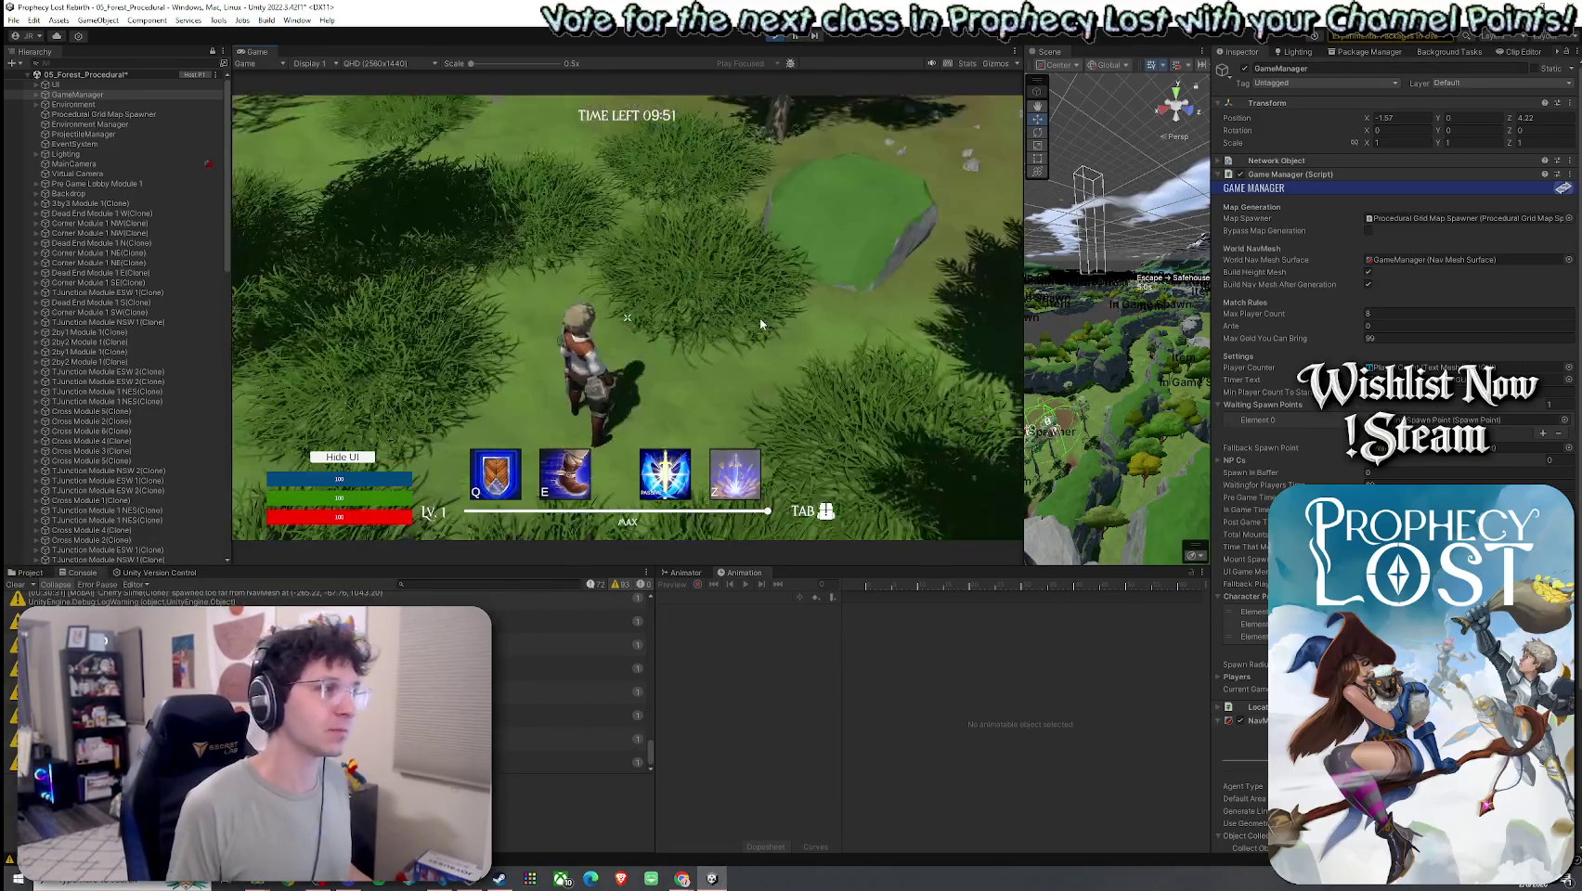
{"action": "key", "text": "w"}
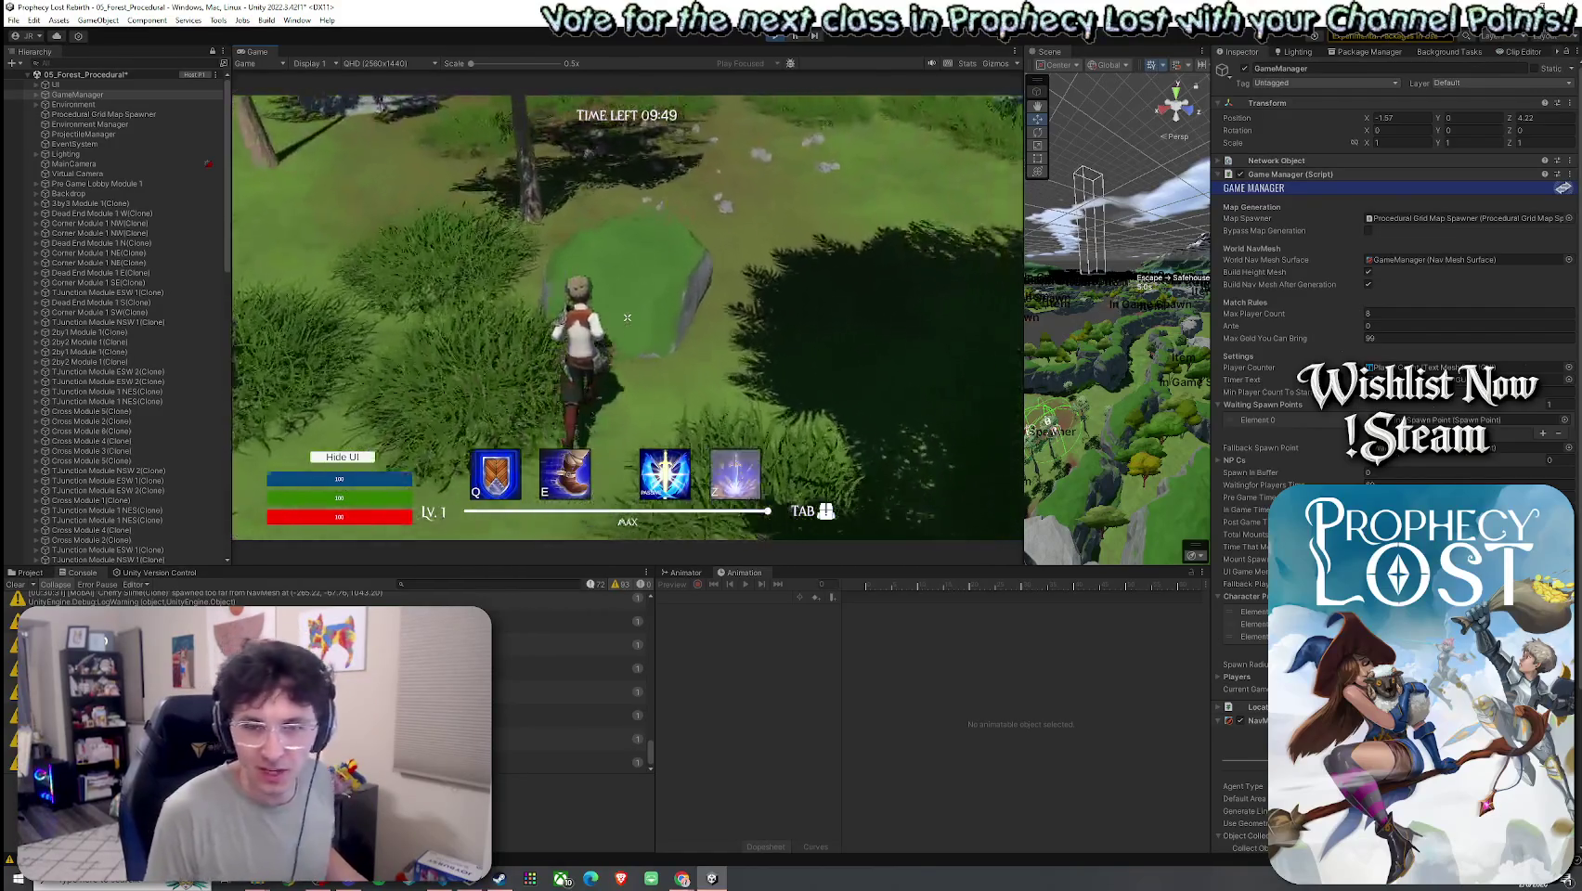
{"action": "key", "text": "w"}
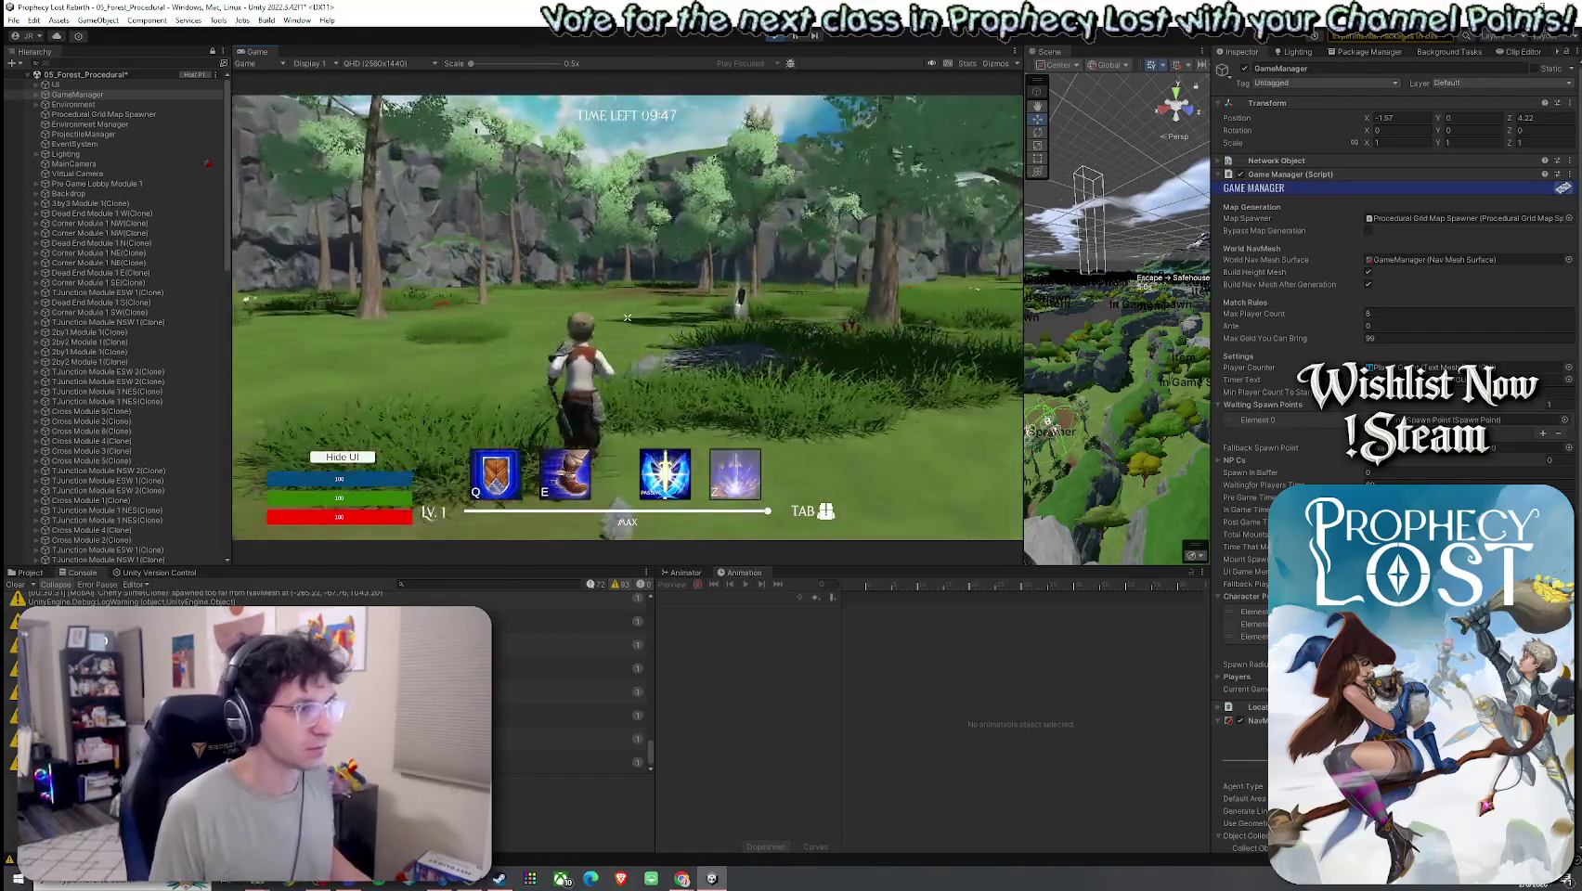
{"action": "key", "text": "w"}
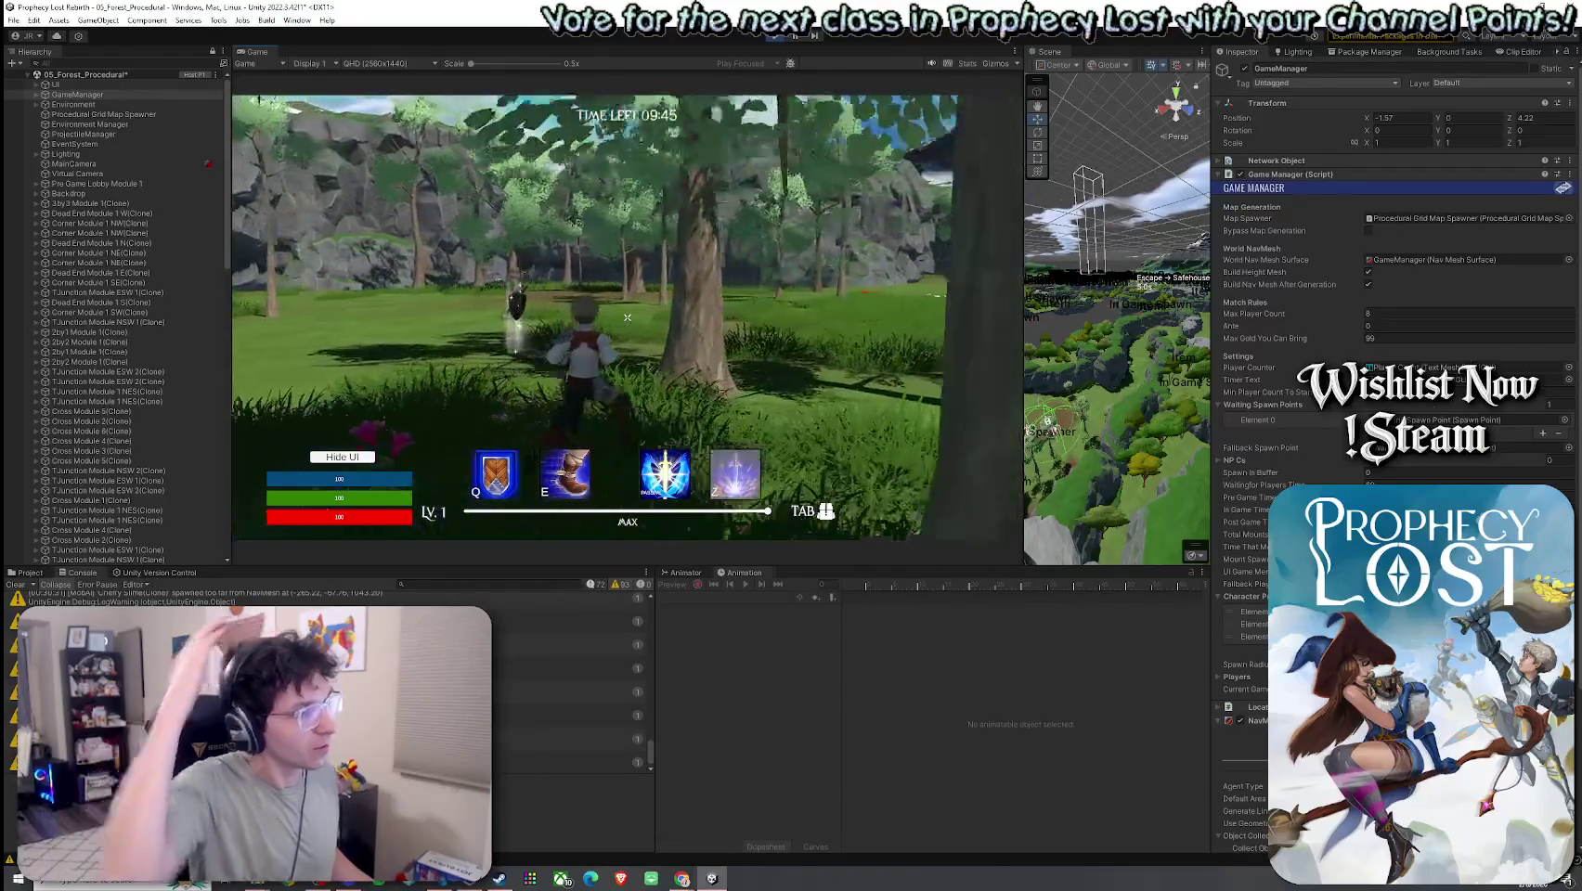
{"action": "key", "text": "w"}
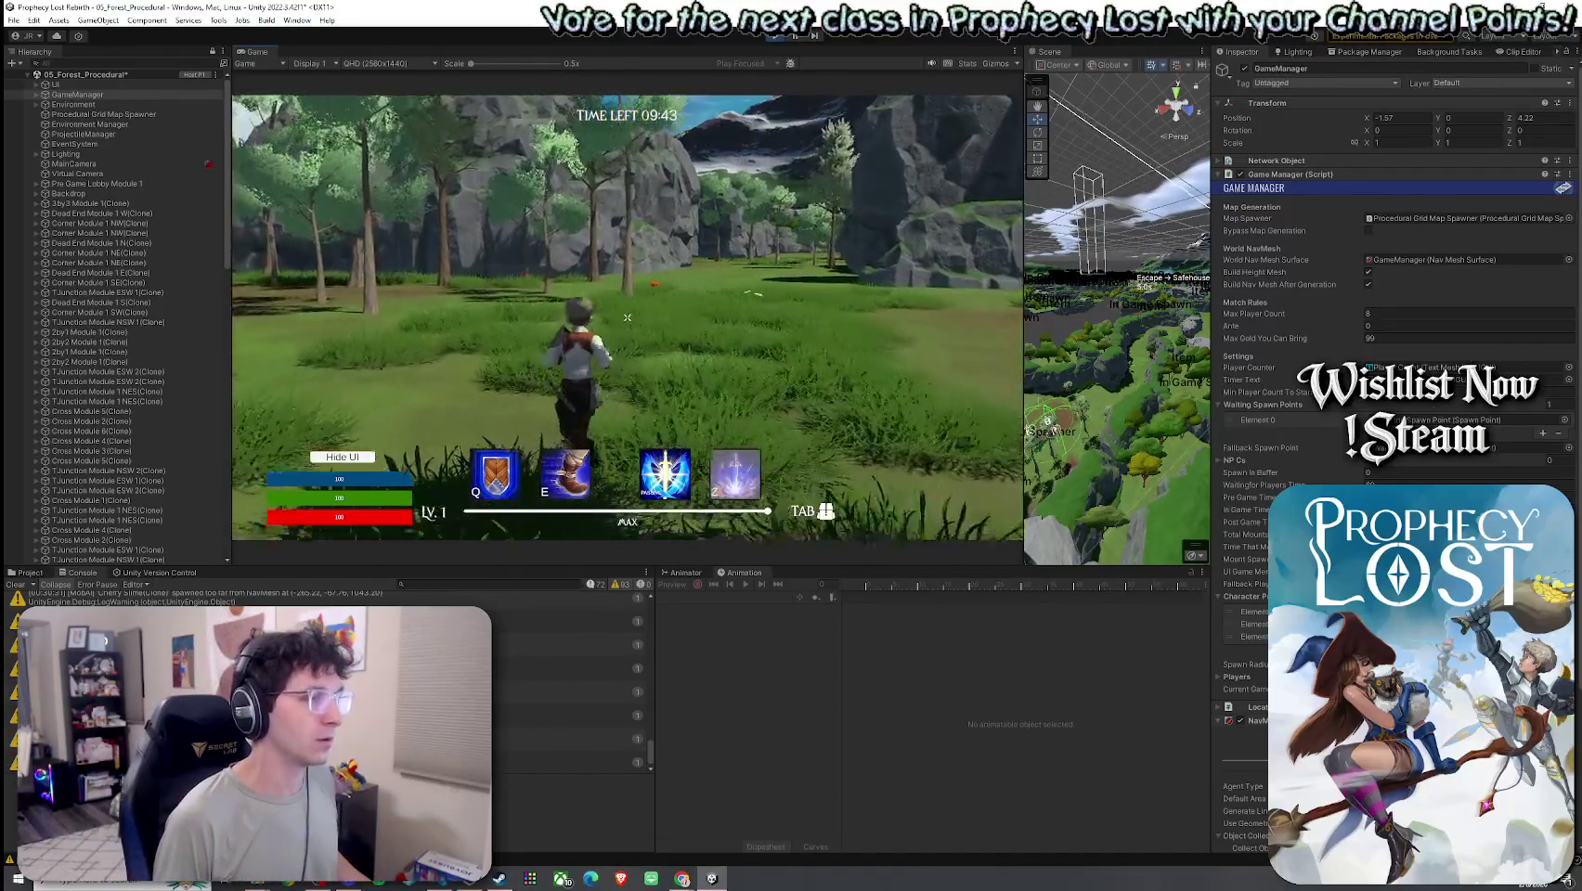
{"action": "key", "text": "w"}
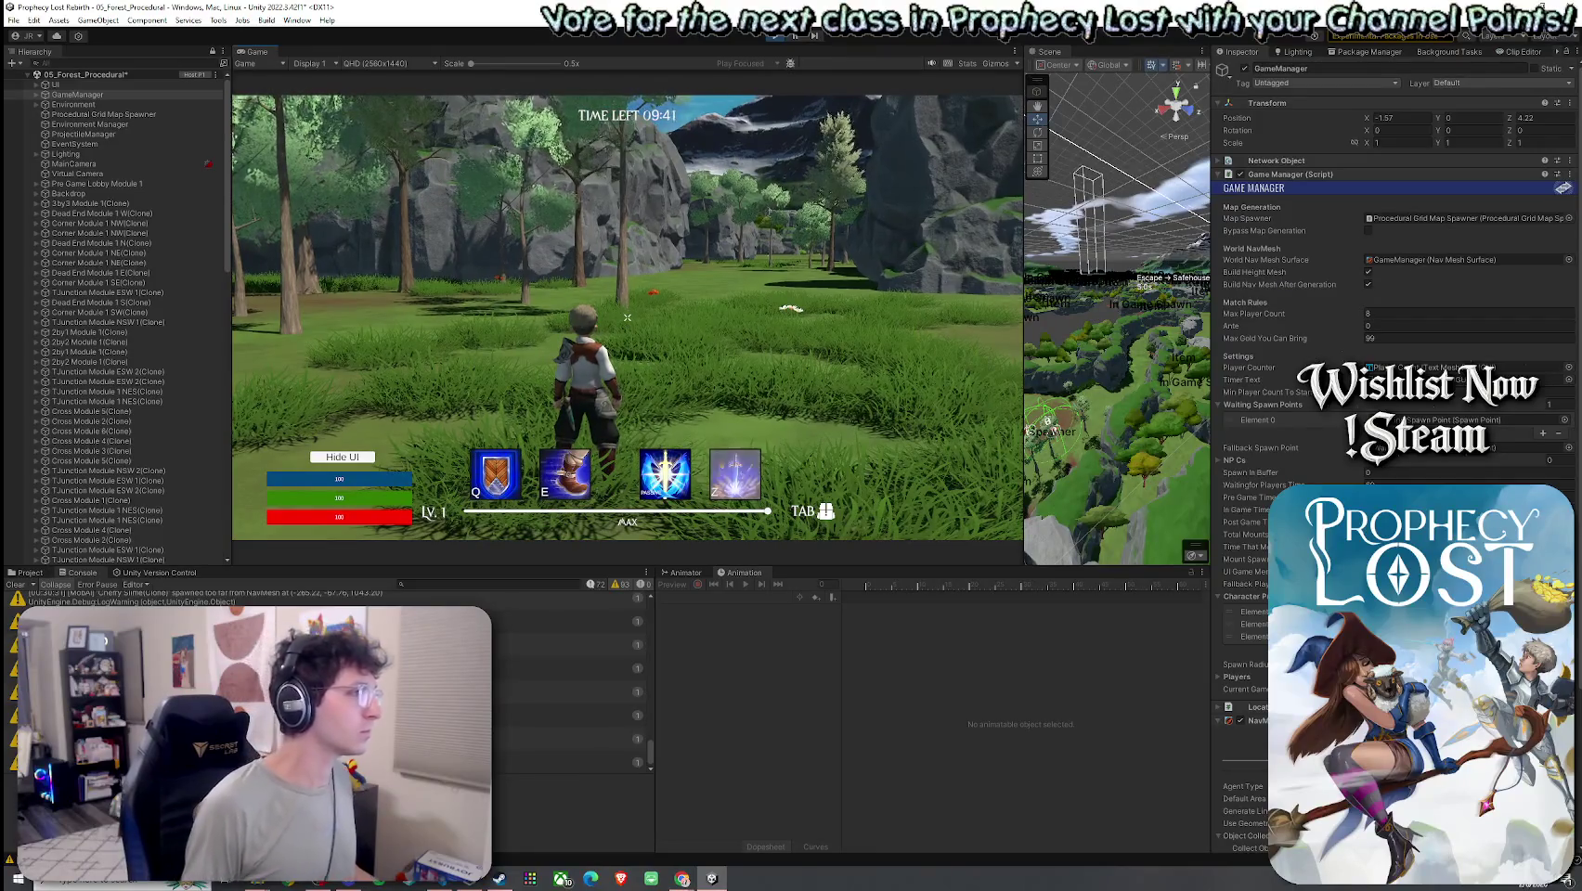
- Review a console warning's details, then select Corner Module 1 SE(Clone) to view it in the Inspector
{"action": "left_click", "coordinate": [568, 668]}
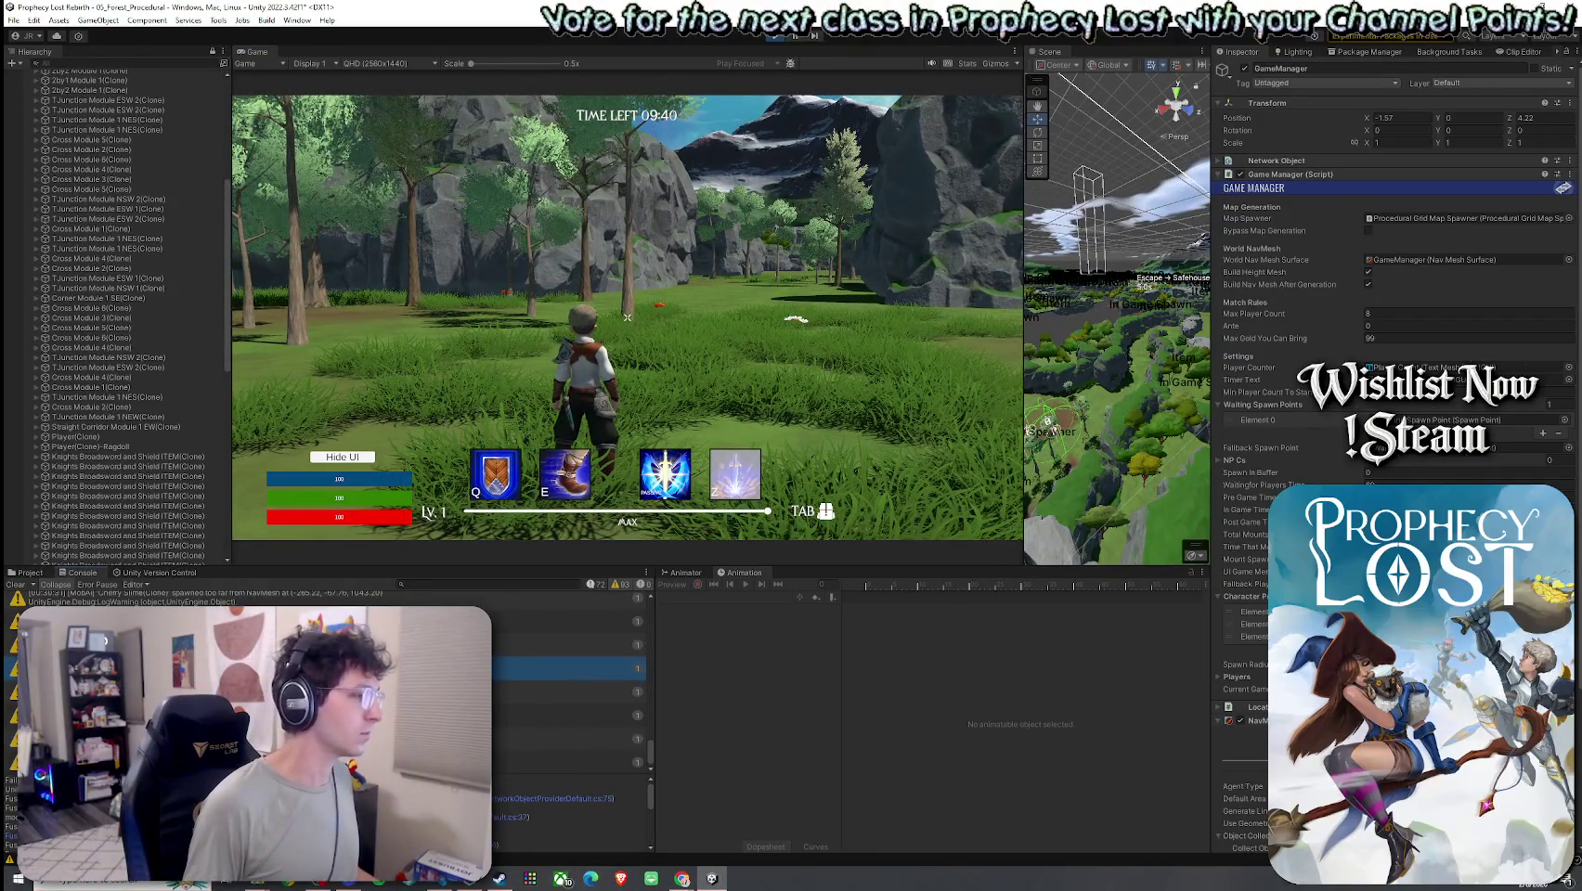
{"action": "scroll", "coordinate": [158, 366], "scroll_direction": "down", "scroll_amount": 5}
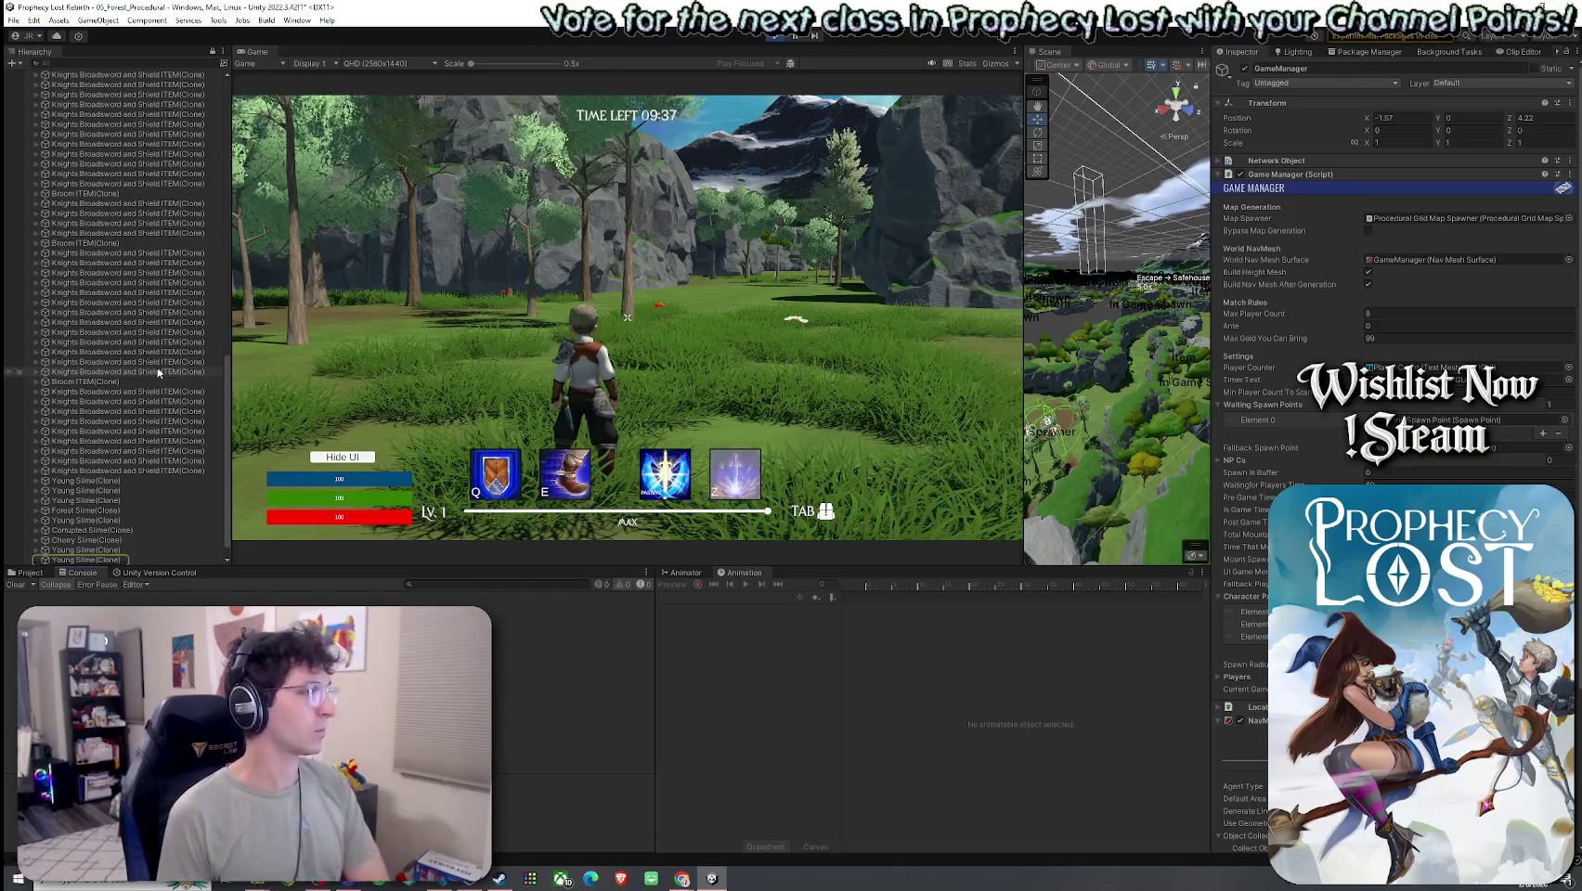
{"action": "scroll", "coordinate": [163, 376], "scroll_direction": "down", "scroll_amount": 3}
{"action": "scroll", "coordinate": [156, 236], "scroll_direction": "up", "scroll_amount": 10}
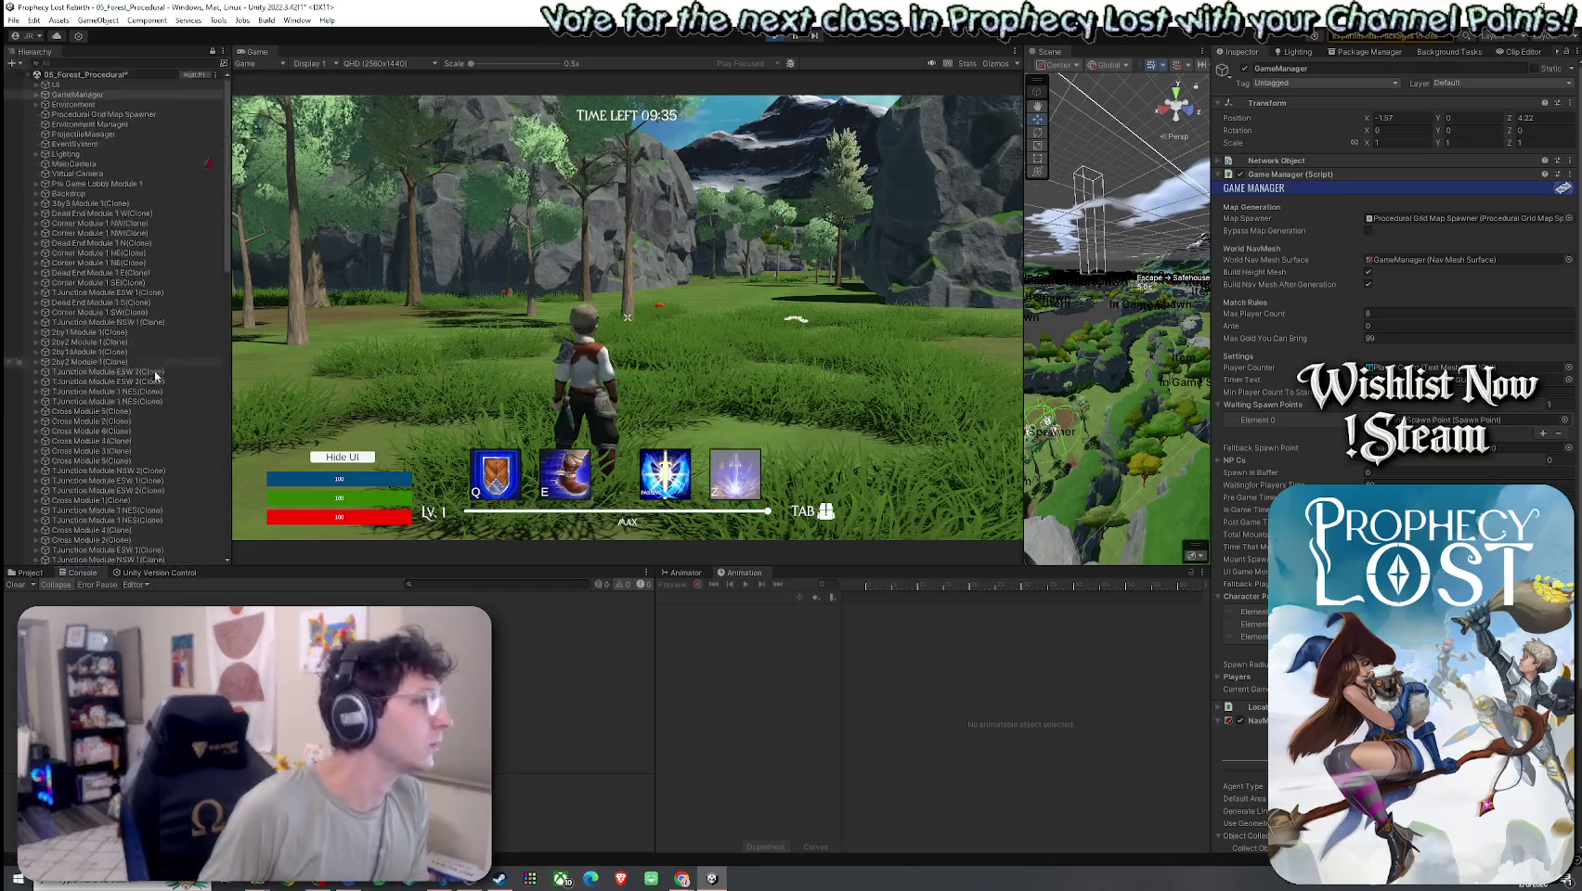
{"action": "left_click", "coordinate": [102, 282]}
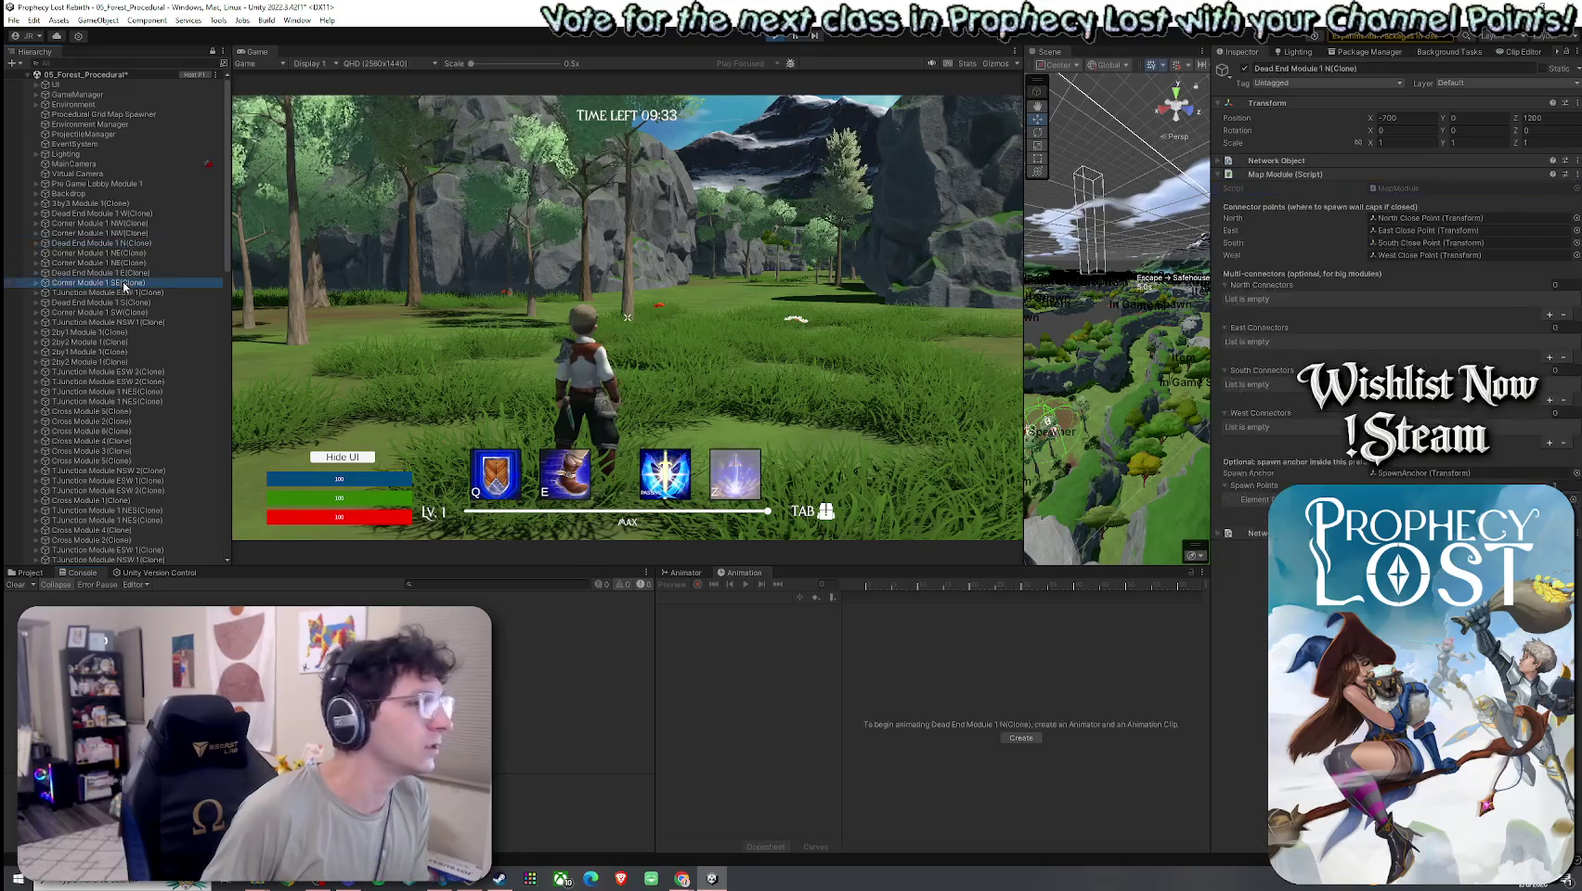
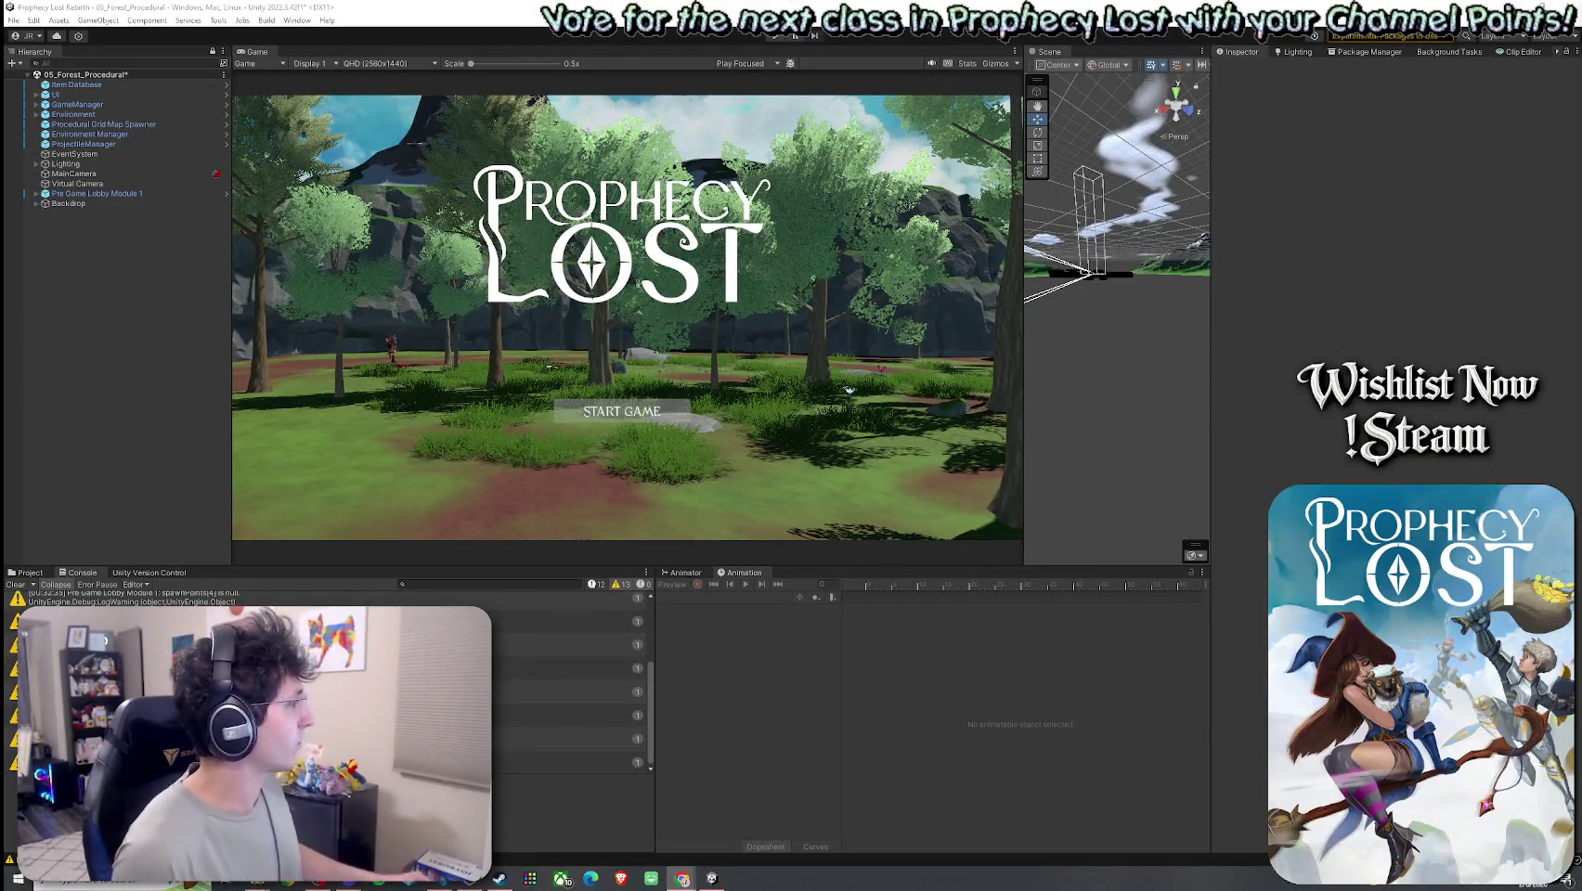
- Show the Assets folder in the Project panel instead of the Console, then return to the code editor
{"action": "left_click", "coordinate": [31, 578]}
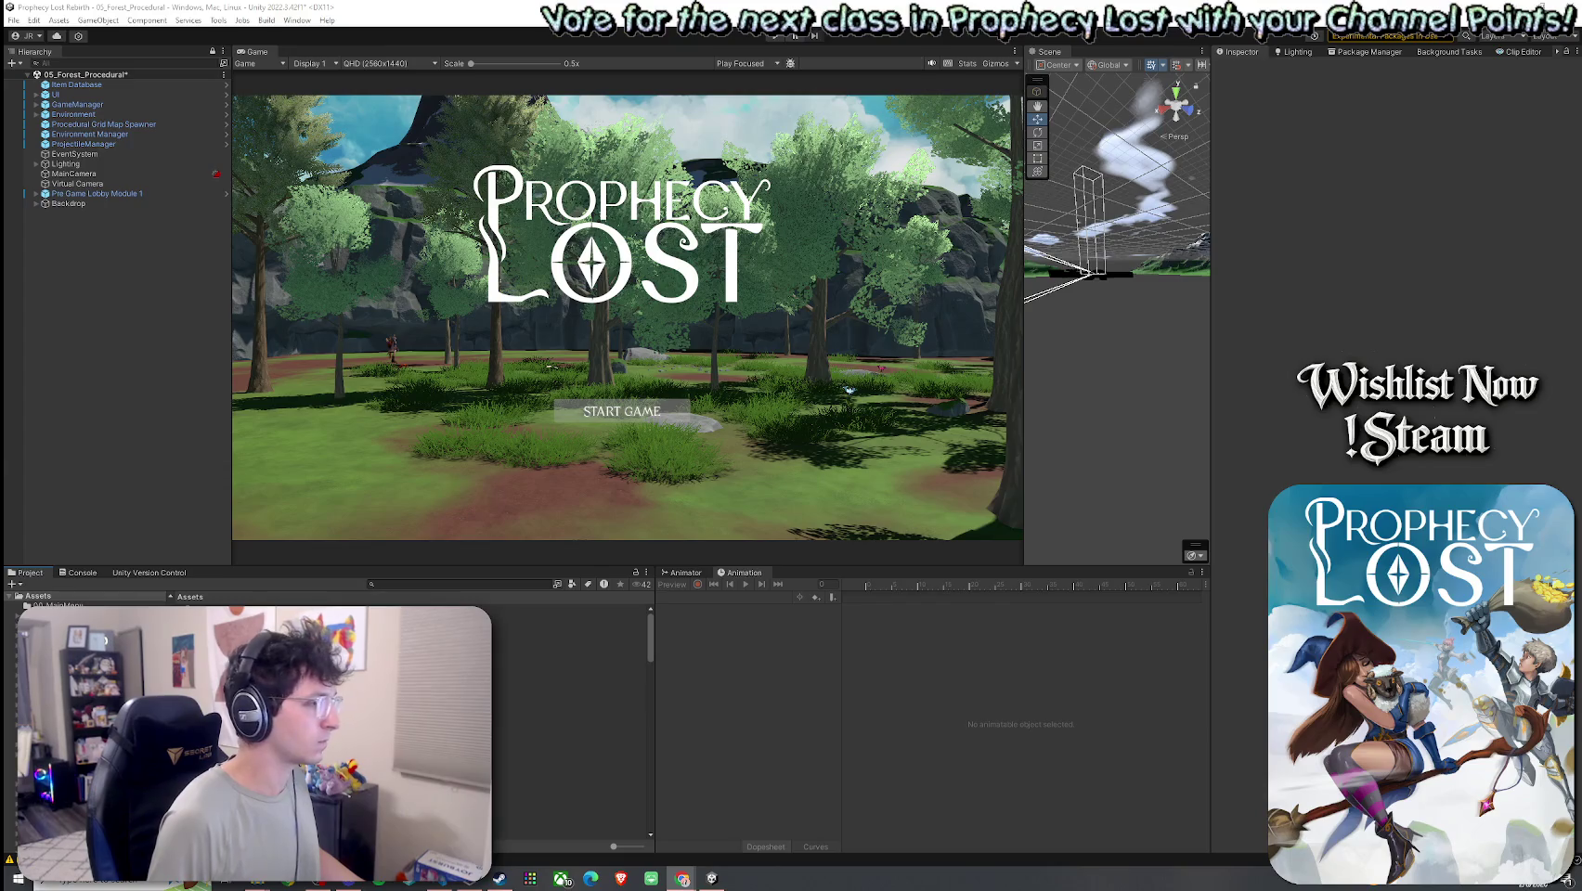
{"action": "left_click", "coordinate": [434, 884]}
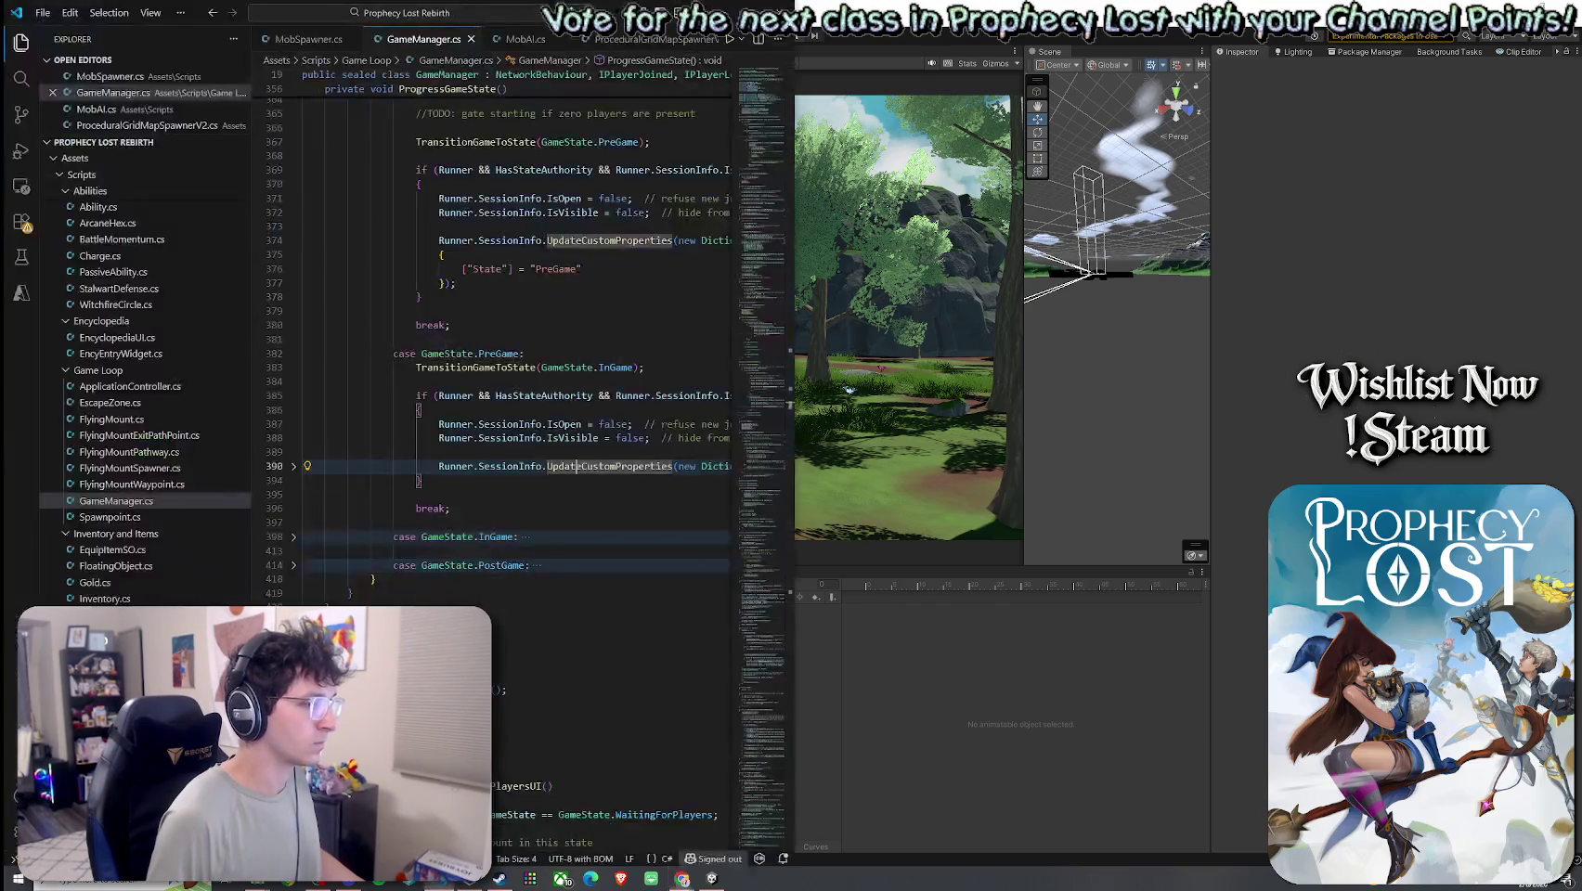
- Switch from GameManager.cs to the ProceduralGridMapSpawnerV2.cs tab and reveal that file in File Explorer
{"action": "right_click", "coordinate": [417, 41]}
{"action": "left_click", "coordinate": [478, 295]}
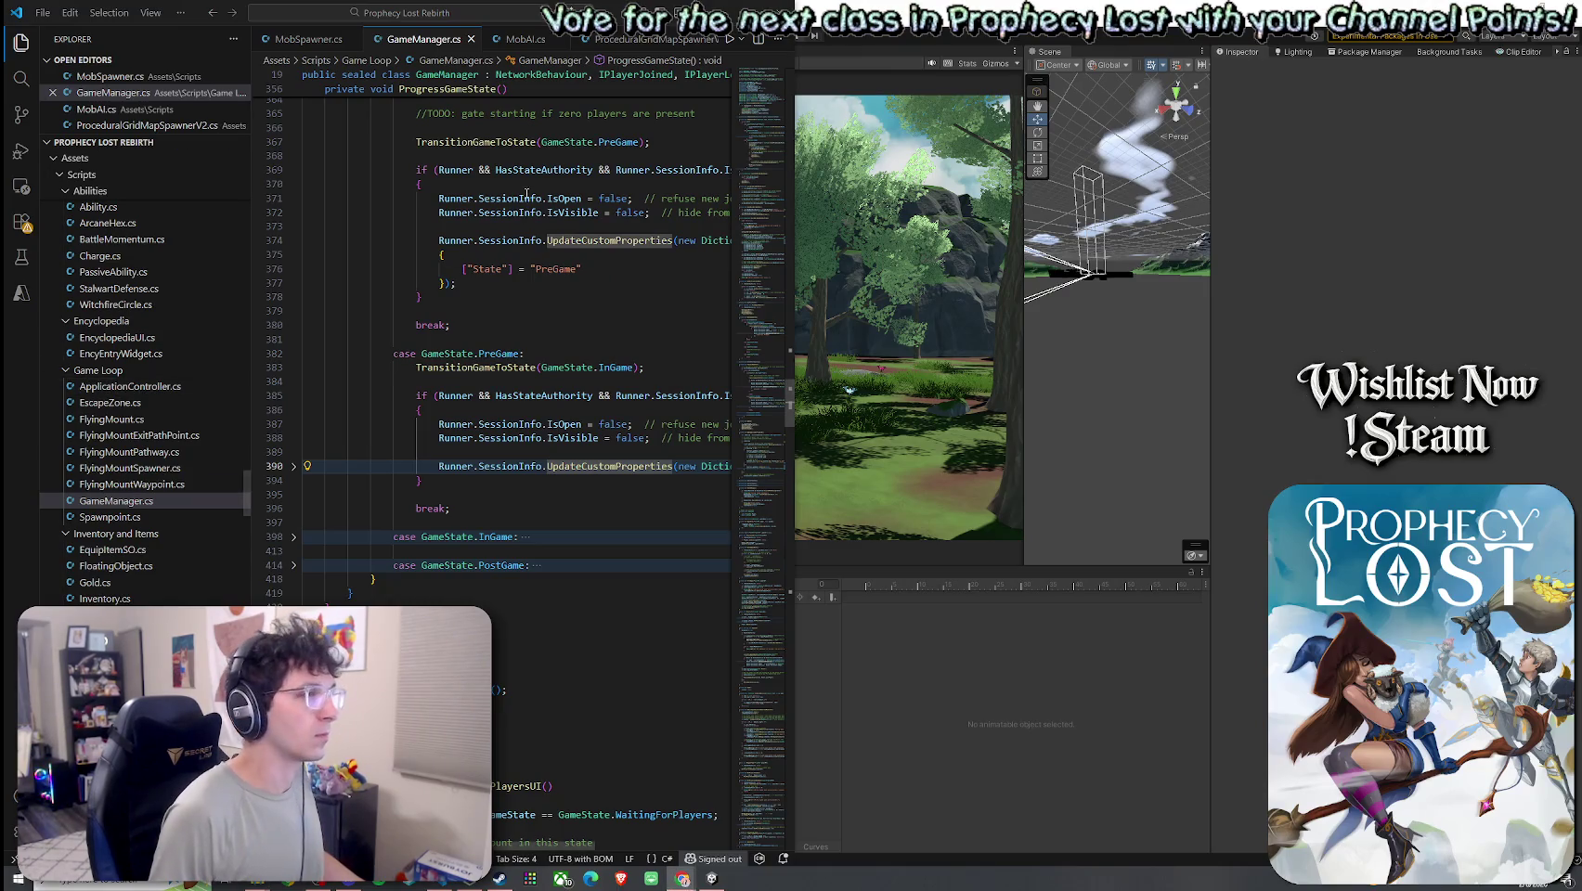
{"action": "right_click", "coordinate": [418, 39]}
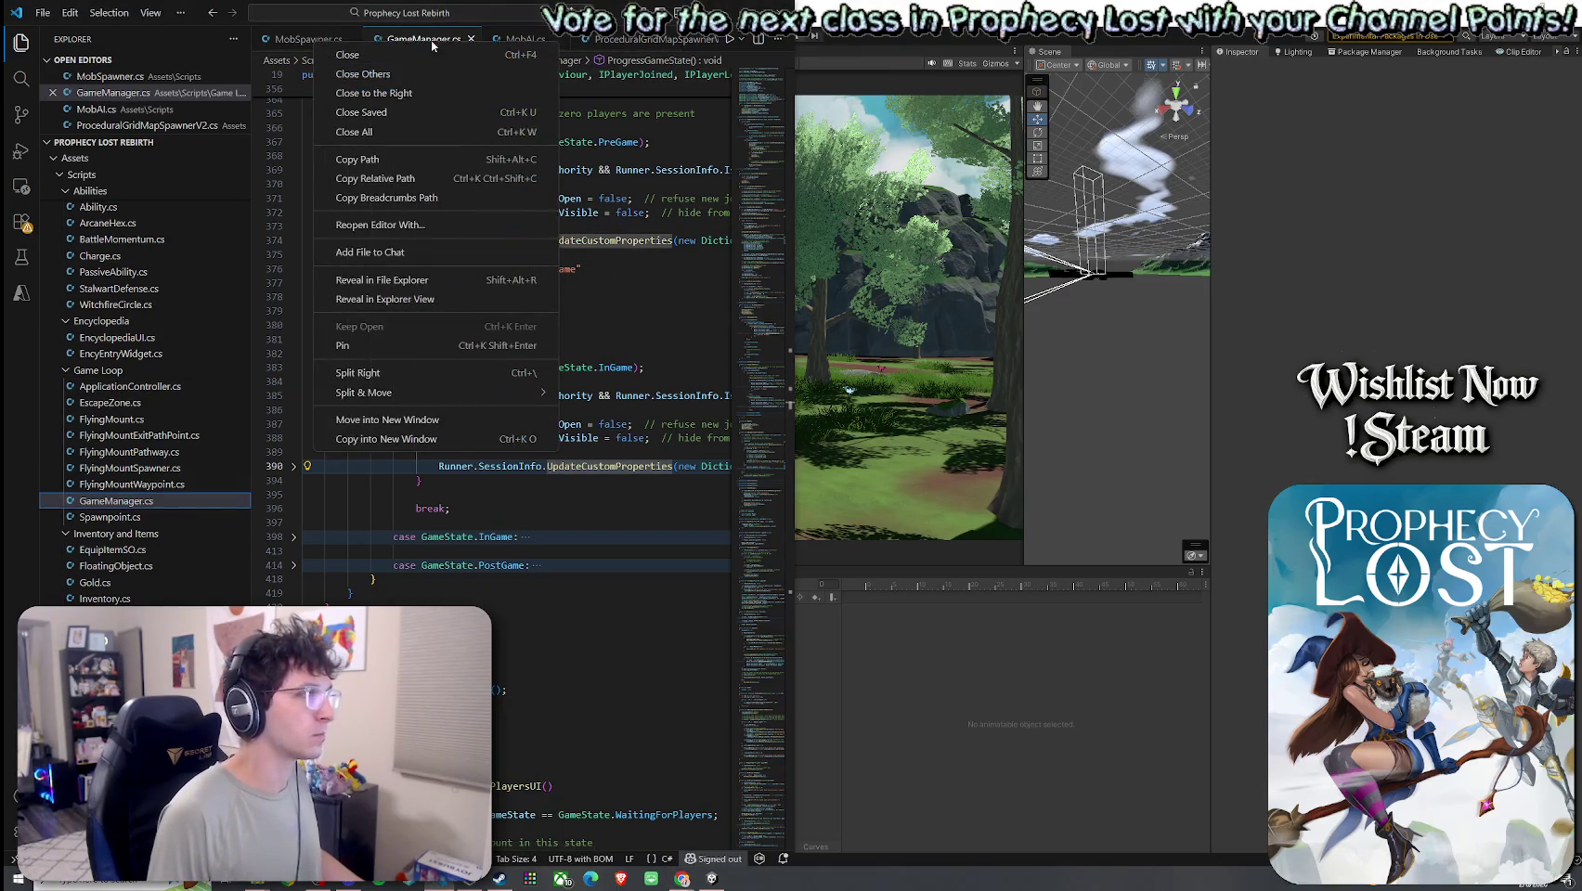
{"action": "left_click", "coordinate": [607, 51]}
{"action": "left_click", "coordinate": [641, 39]}
{"action": "right_click", "coordinate": [640, 39]}
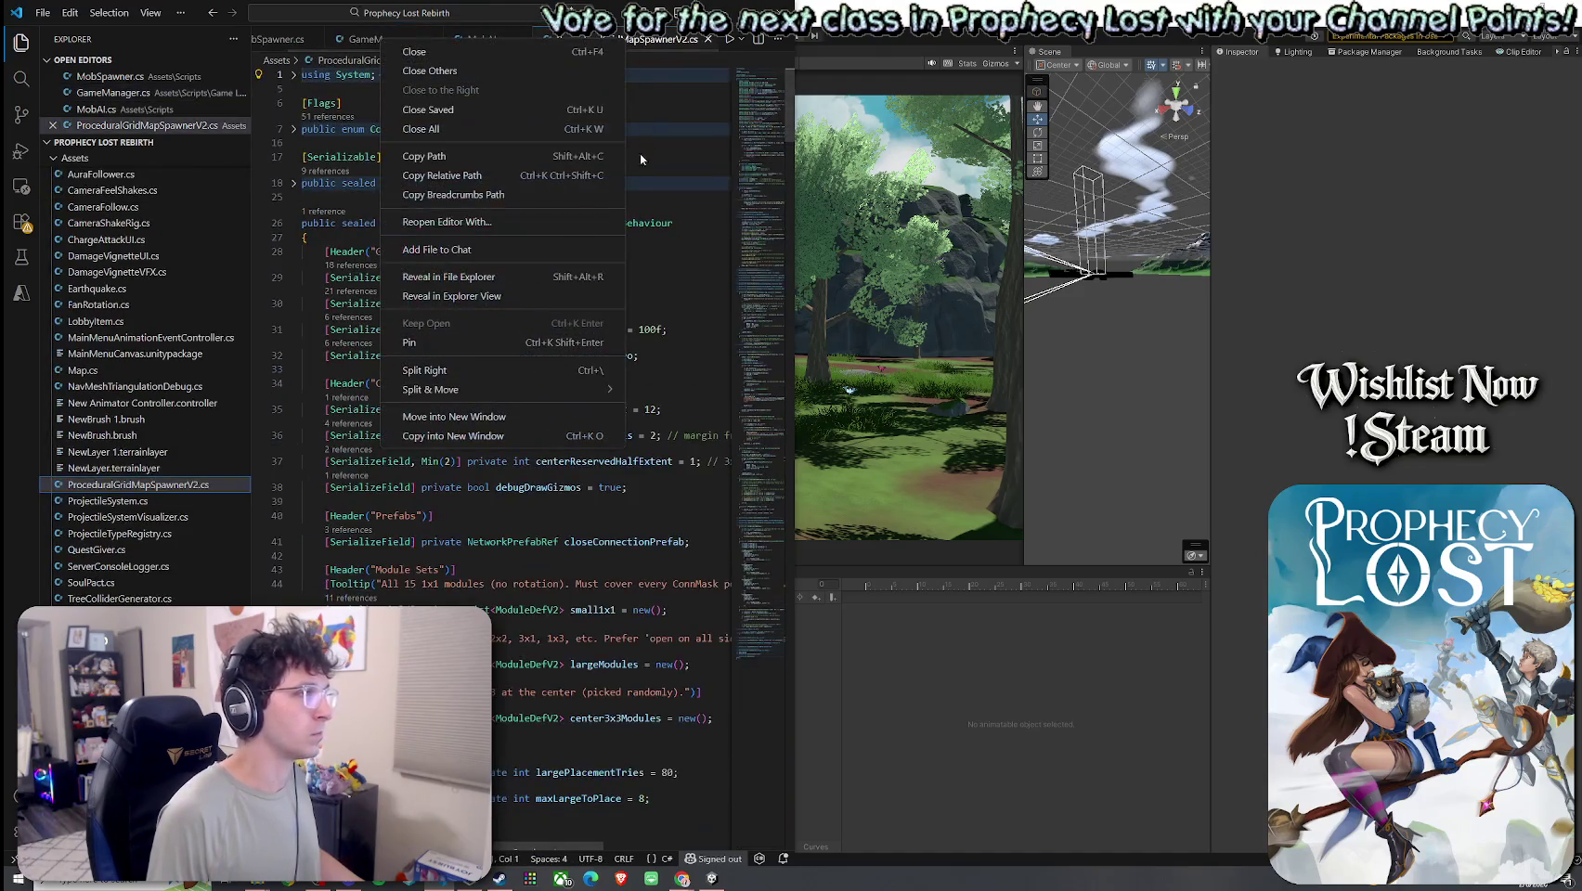
{"action": "left_click", "coordinate": [509, 277]}
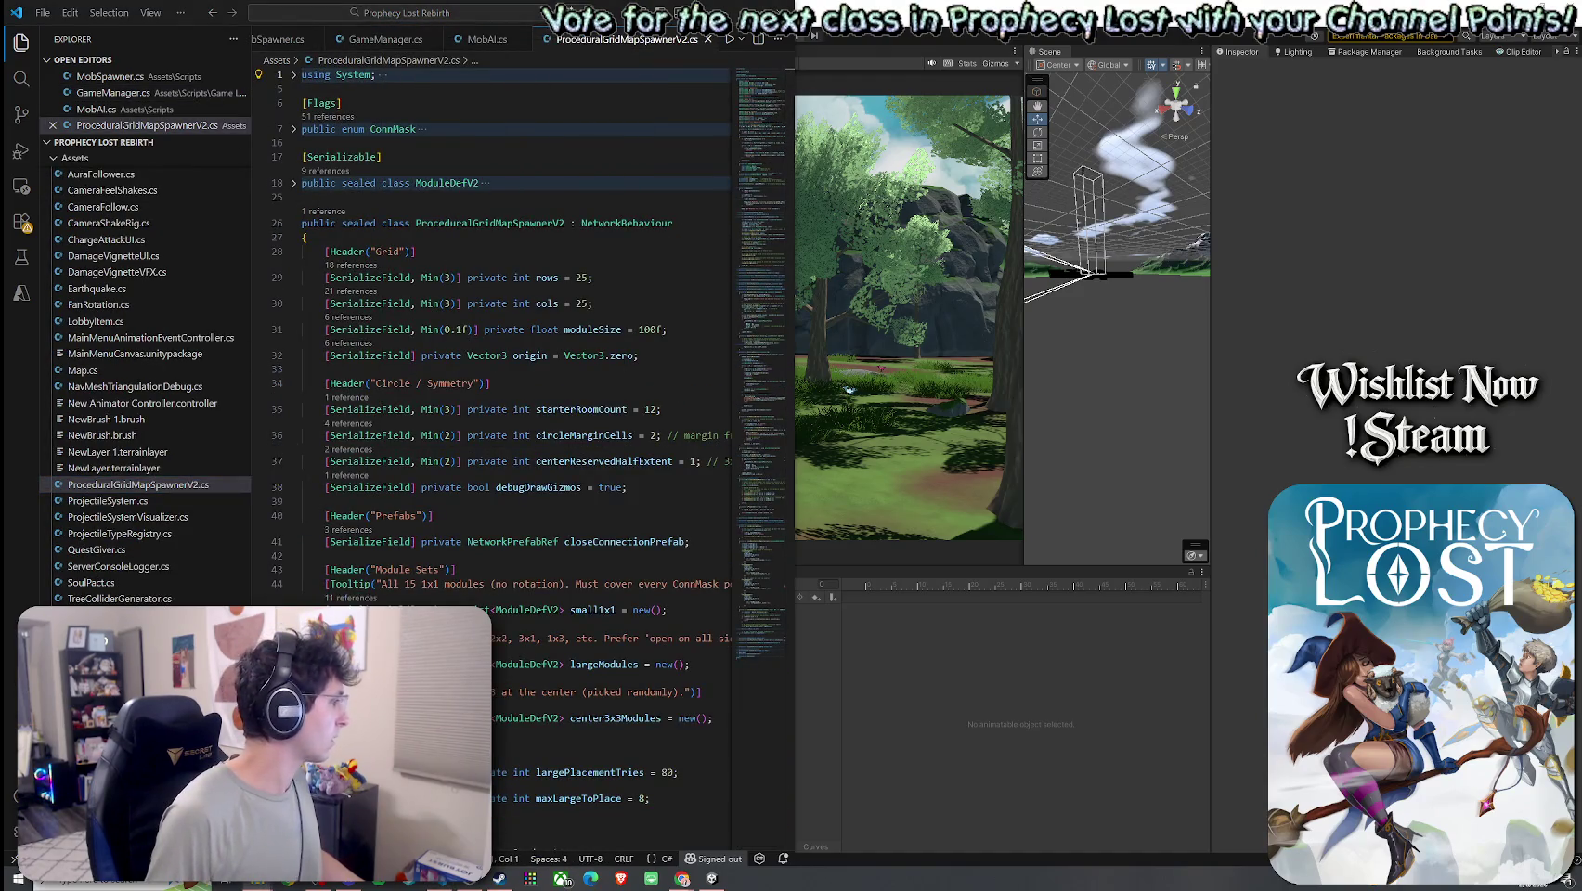